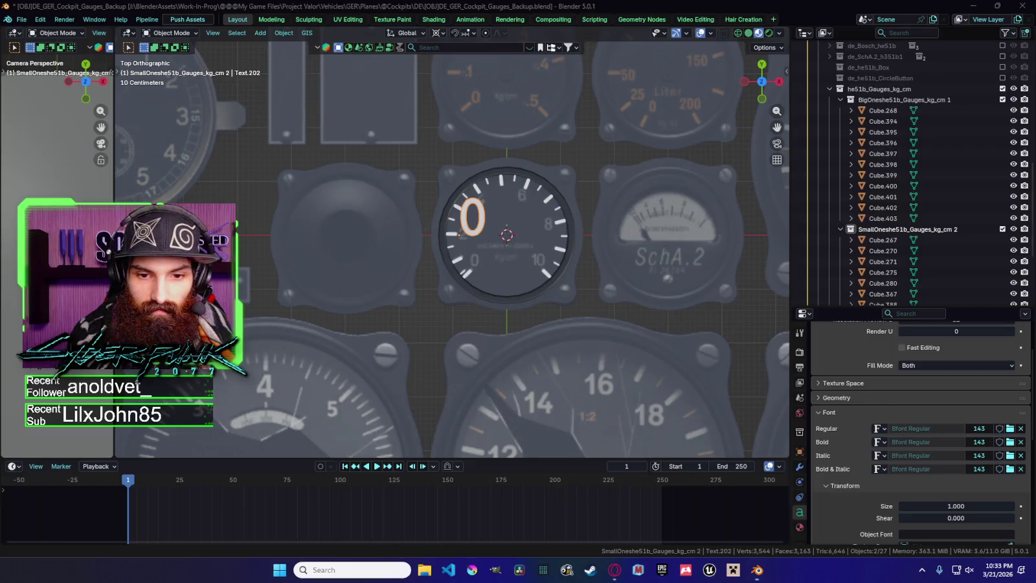
# Step: Narrow the 0 numeral along X, then shrink it uniformly
pyautogui.press('s')
pyautogui.press('x')
pyautogui.click(569, 250)
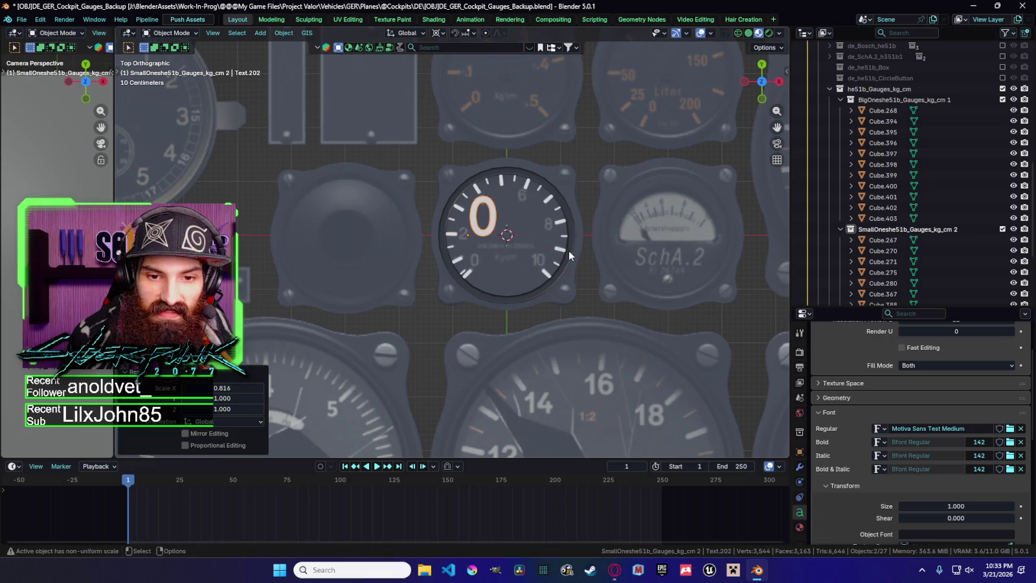
pyautogui.press('s')
pyautogui.click(524, 245)
# Step: Move the 0 numeral left and then down on the dial face
pyautogui.press('g')
pyautogui.press('x')
pyautogui.click(502, 249)
pyautogui.press('g')
pyautogui.press('x')
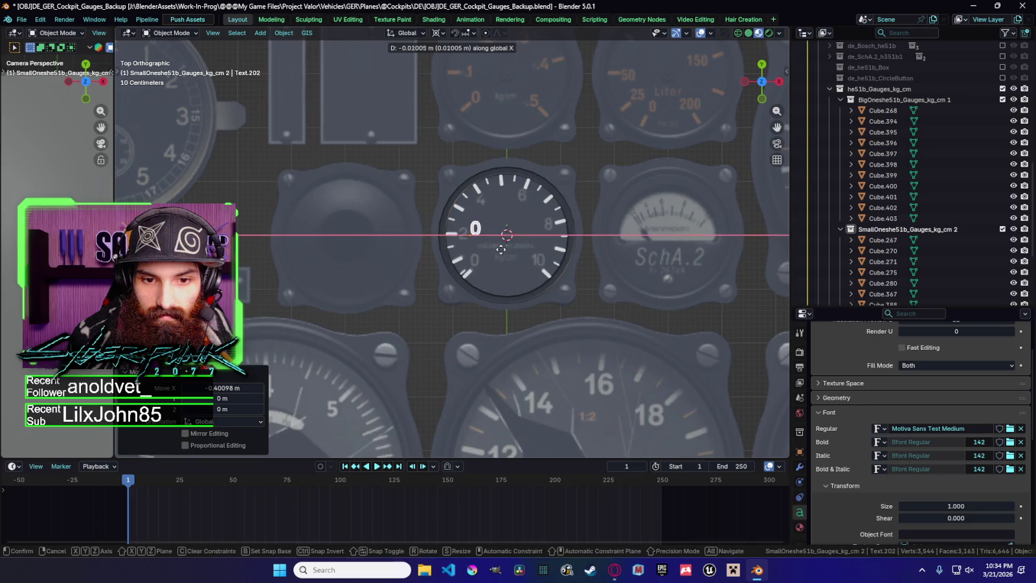
pyautogui.press('y')
pyautogui.click(499, 276)
# Step: Zoom out over the scene and select the gauge atlas reference sheet
pyautogui.scroll(-5, 497, 276)
pyautogui.scroll(-8, 444, 271)
pyautogui.scroll(7, 412, 341)
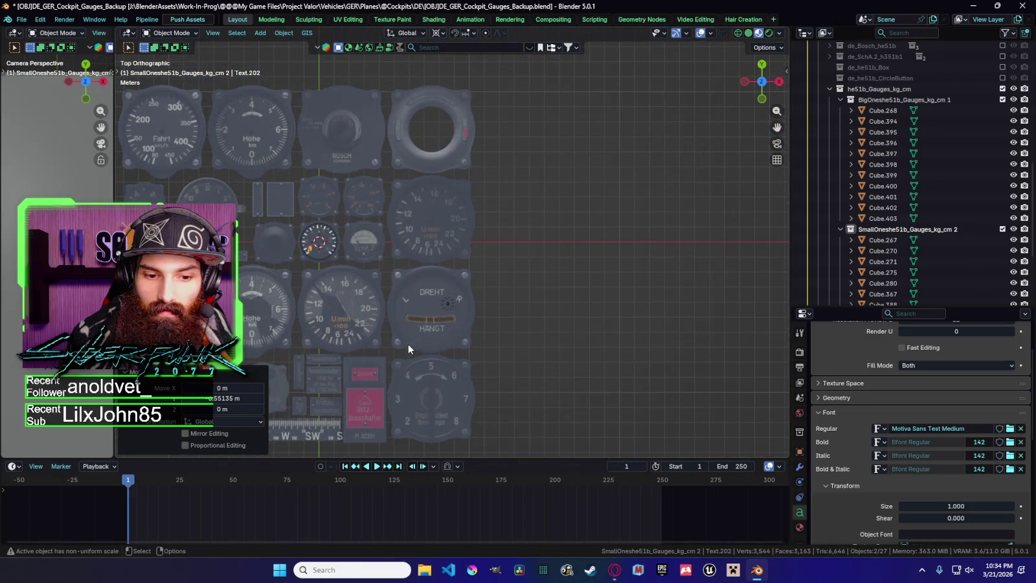
pyautogui.scroll(2, 408, 344)
pyautogui.scroll(3, 446, 291)
pyautogui.scroll(3, 484, 330)
pyautogui.scroll(2, 484, 334)
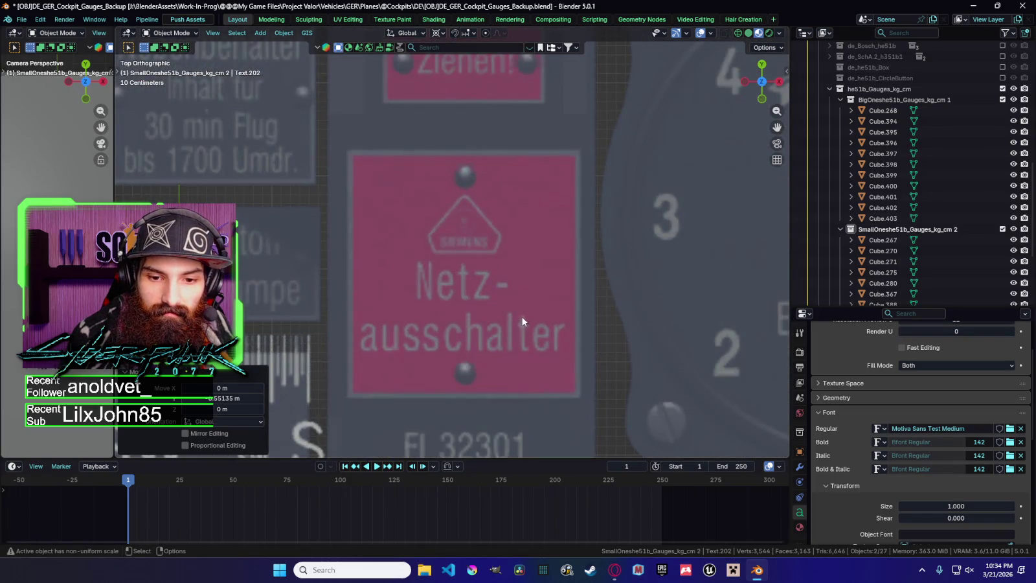
pyautogui.scroll(-2, 520, 323)
pyautogui.scroll(-4, 521, 323)
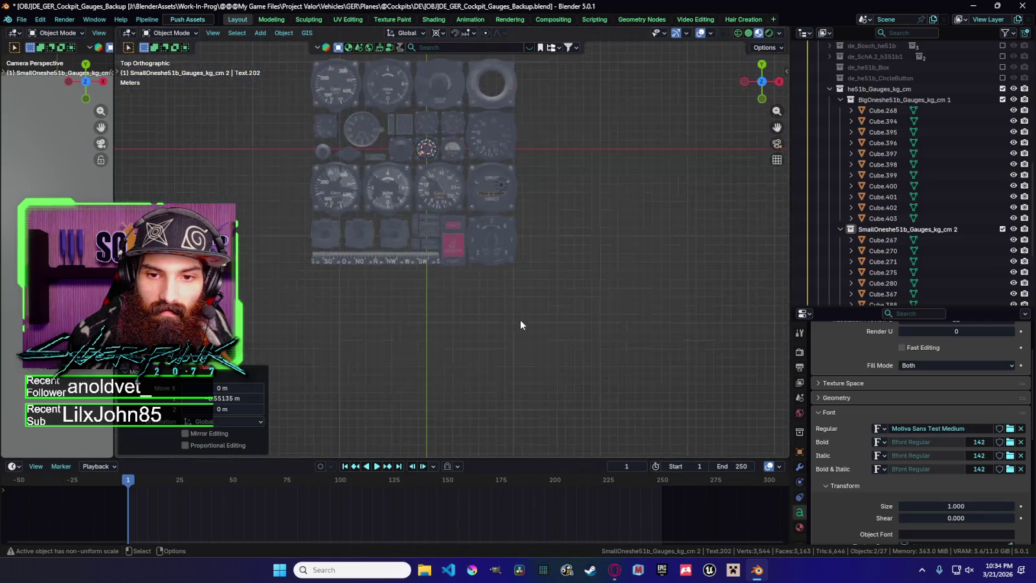
pyautogui.scroll(-3, 520, 323)
pyautogui.scroll(-1, 401, 346)
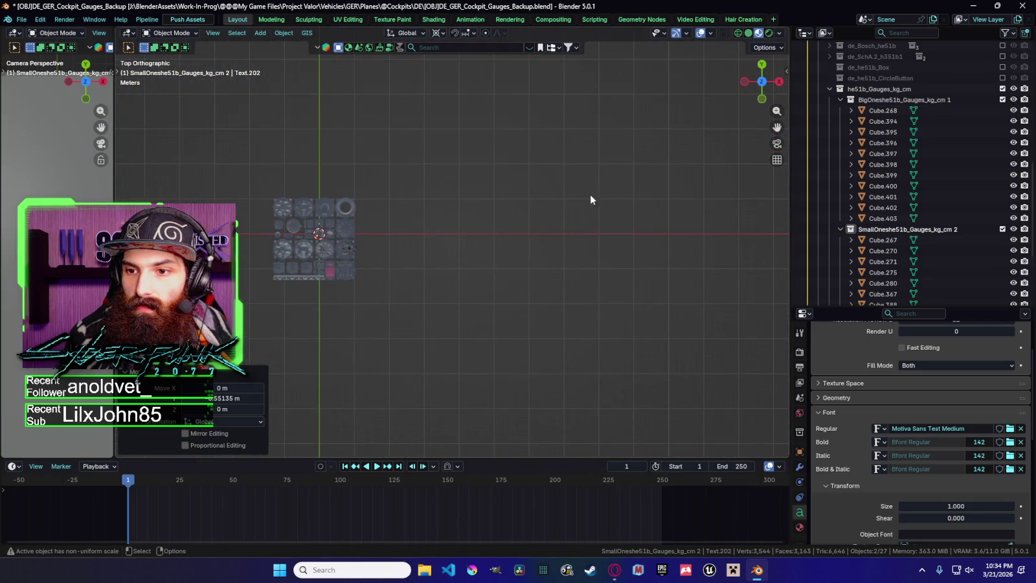
pyautogui.click(352, 241)
# Step: Hide the gauge atlas reference sheet and centre the view on the small gauge
pyautogui.press('h')
pyautogui.keyDown('shift'); pyautogui.moveTo(263, 237); pyautogui.dragTo(527, 250, button='middle'); pyautogui.keyUp('shift')
pyautogui.scroll(2, 527, 250)
pyautogui.keyDown('shift'); pyautogui.moveTo(406, 220); pyautogui.dragTo(517, 254, button='middle'); pyautogui.keyUp('shift')
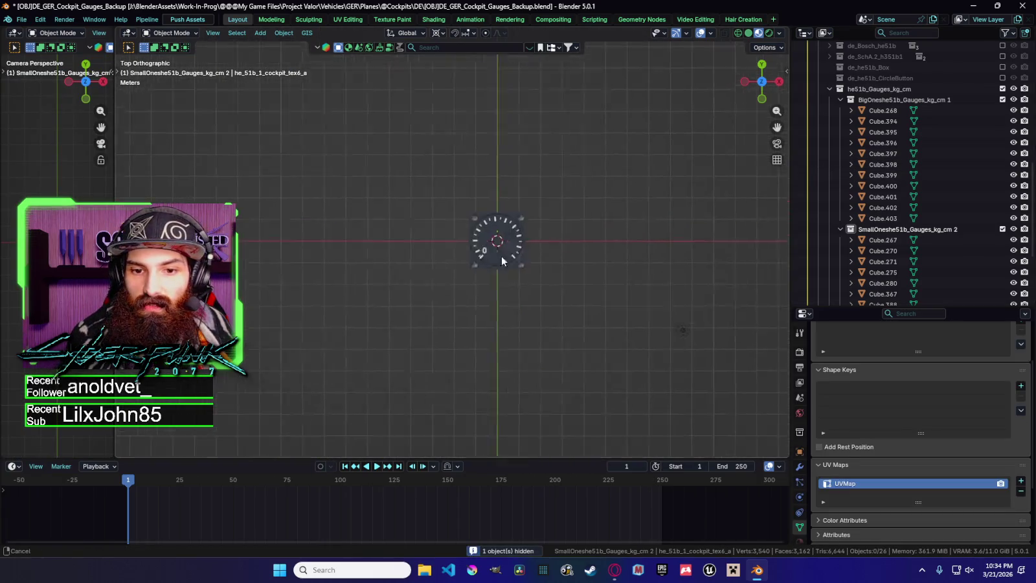
# Step: Zoom in on the small kg/cm gauge and bring up its context menu
pyautogui.scroll(6, 516, 253)
pyautogui.scroll(3, 943, 207)
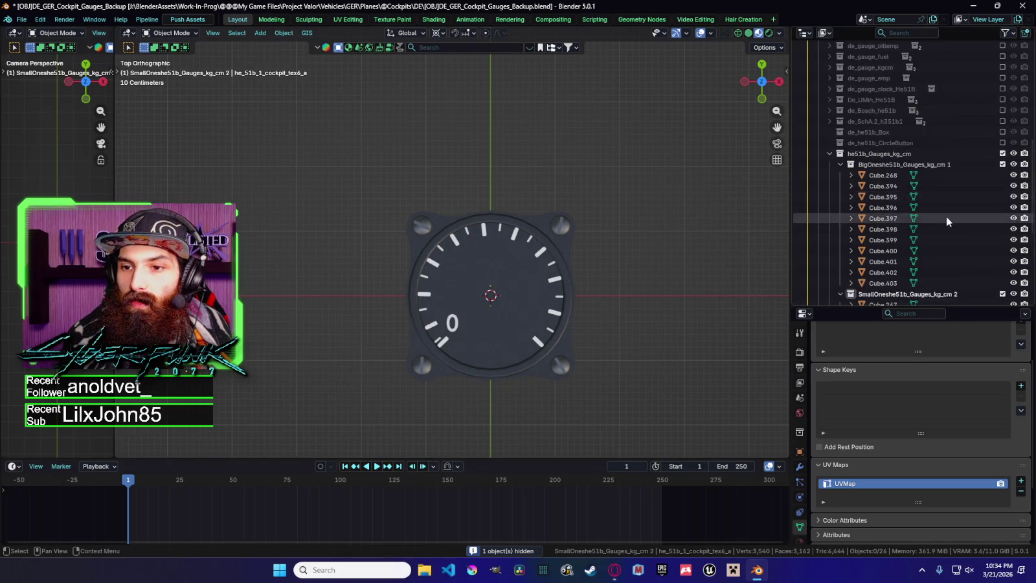
pyautogui.scroll(2, 958, 222)
pyautogui.scroll(2, 886, 252)
pyautogui.scroll(1, 887, 253)
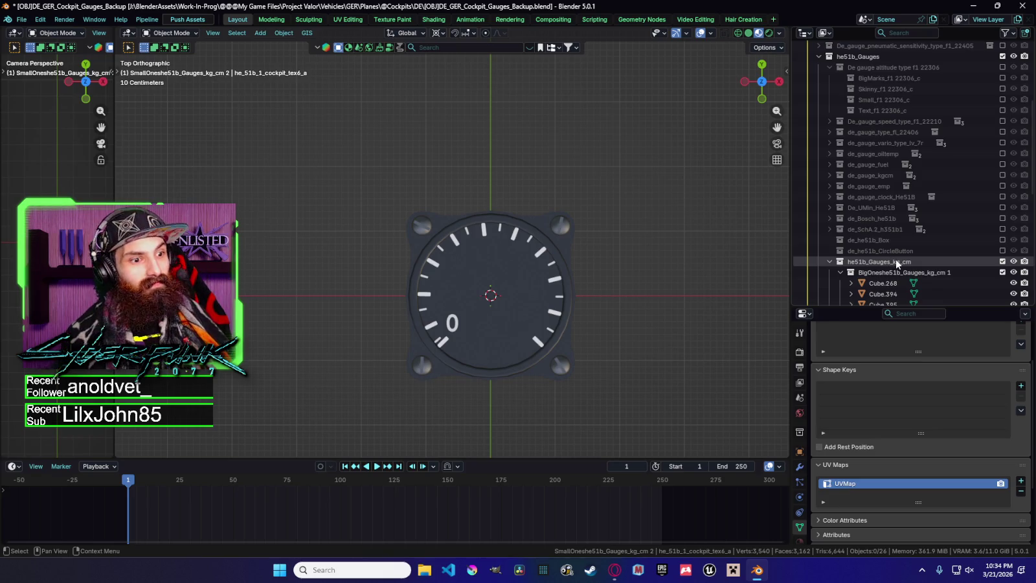
pyautogui.scroll(1, 938, 204)
pyautogui.scroll(-1, 943, 208)
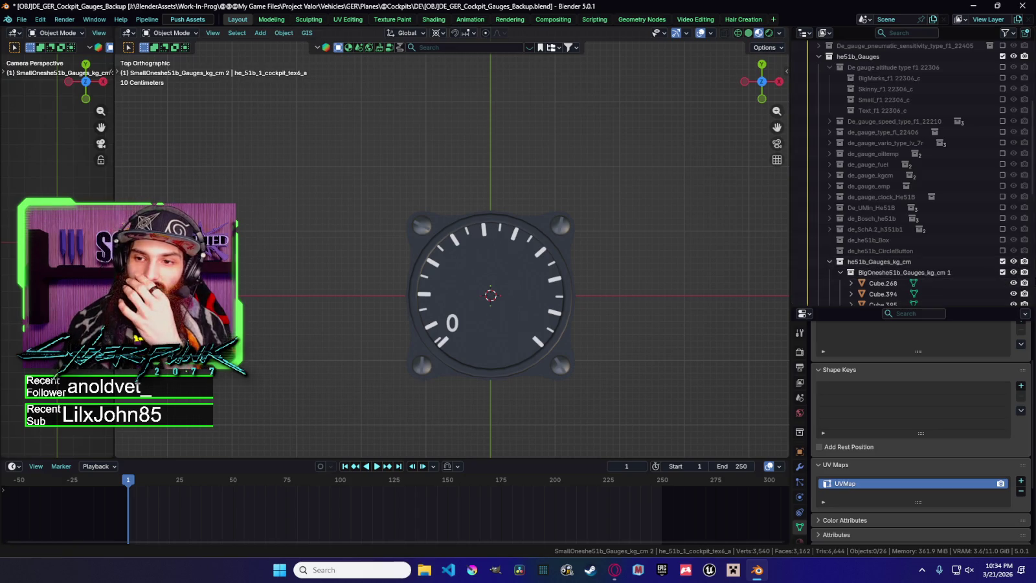
pyautogui.scroll(3, 1005, 237)
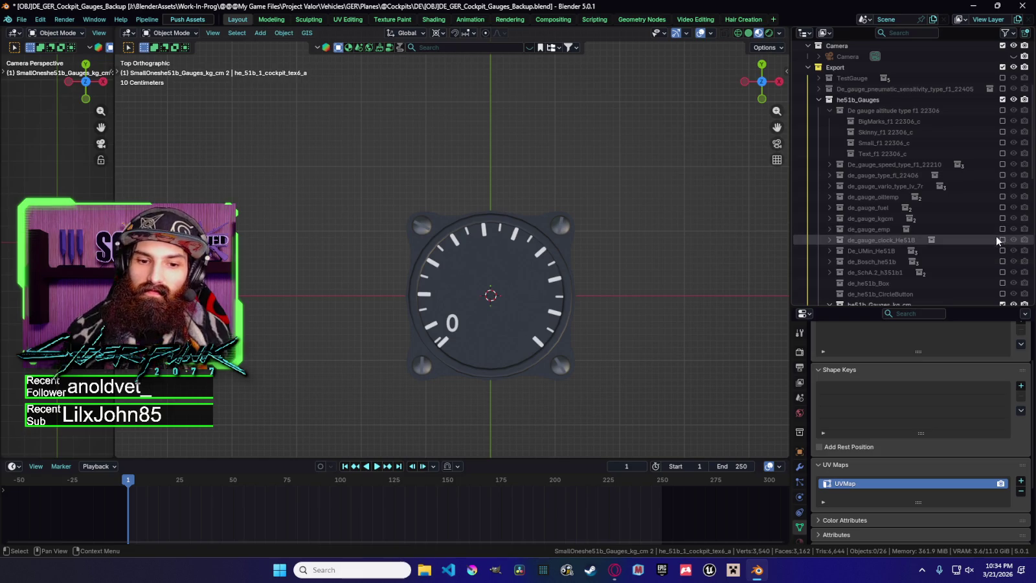
pyautogui.scroll(-2, 992, 232)
pyautogui.scroll(-2, 992, 232)
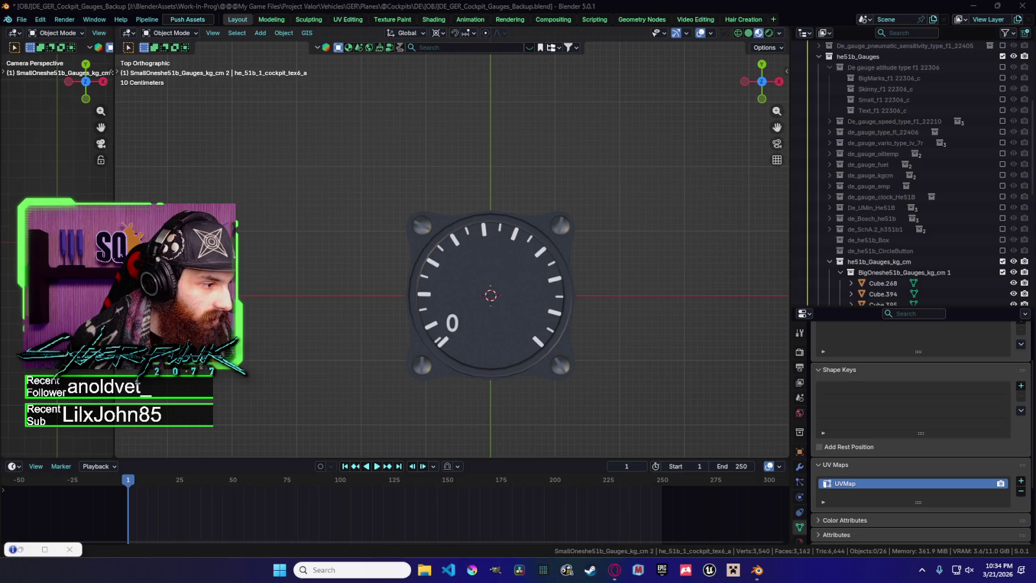
pyautogui.rightClick(445, 227)
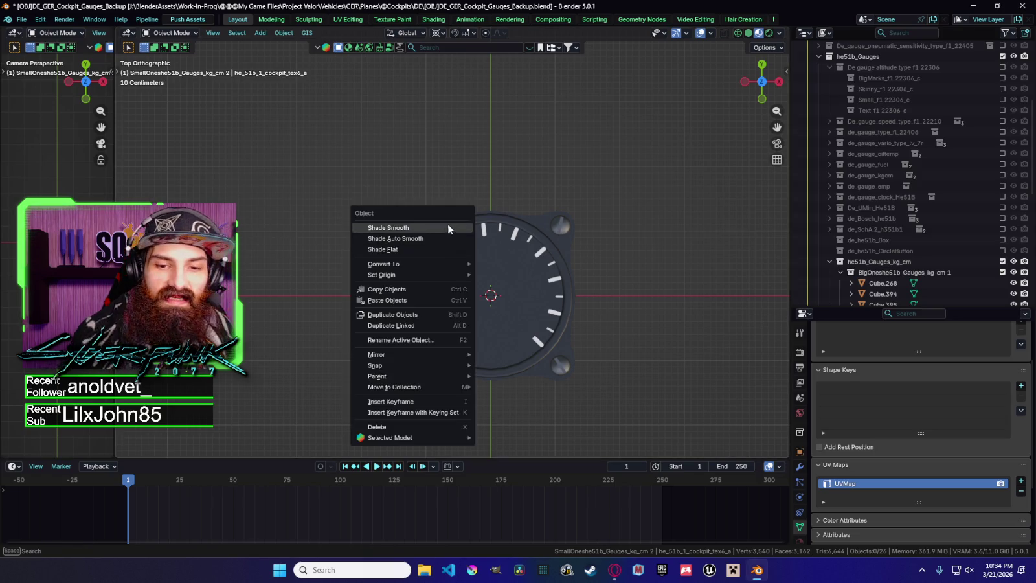
# Step: Show the gauge reference sheet again and pan to the lower gauges and red Netzausschalter
pyautogui.scroll(-8, 606, 193)
pyautogui.scroll(-4, 603, 181)
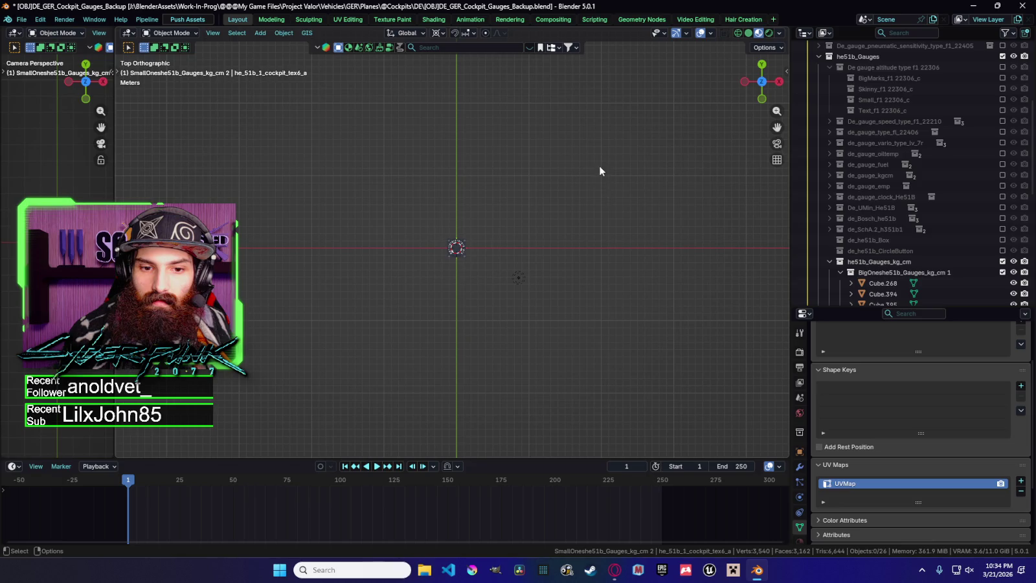
pyautogui.scroll(6, 906, 162)
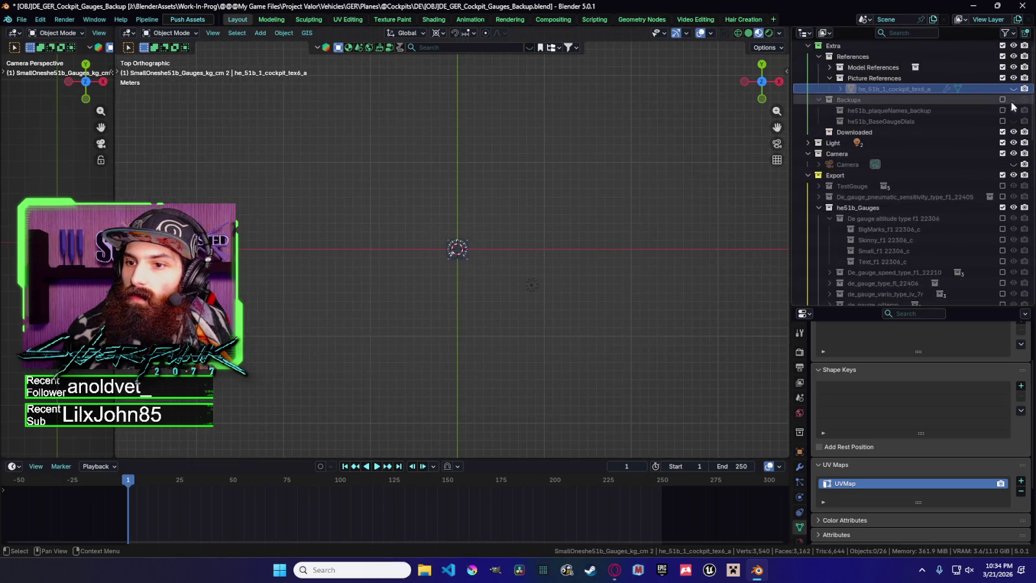
pyautogui.click(1013, 89)
pyautogui.scroll(6, 505, 269)
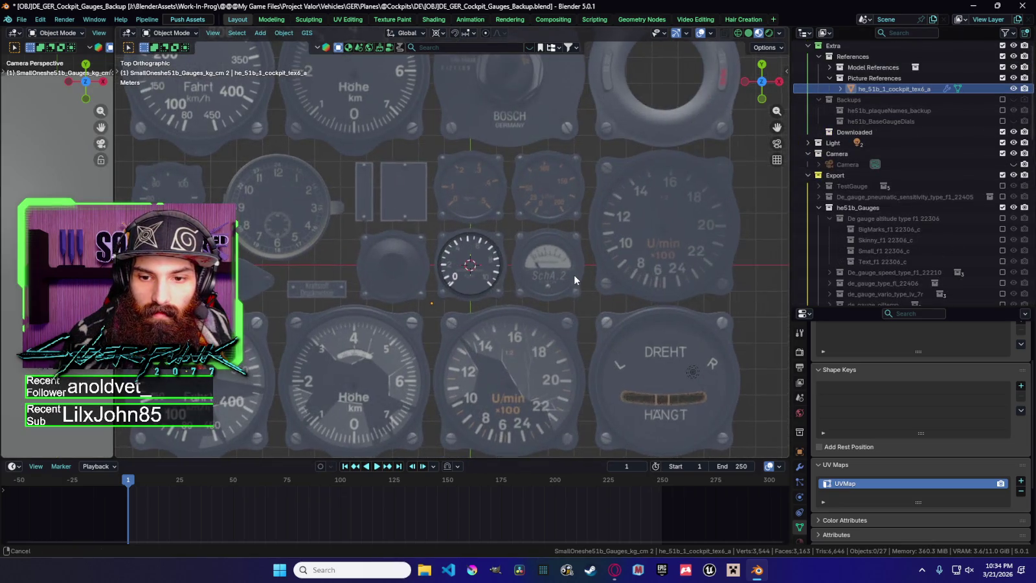
pyautogui.moveTo(580, 276)
pyautogui.keyDown('shift'); pyautogui.mouseDown(button='middle')
pyautogui.moveTo(544, 137)
pyautogui.moveTo(486, 44)
pyautogui.mouseUp(button='middle'); pyautogui.keyUp('shift')
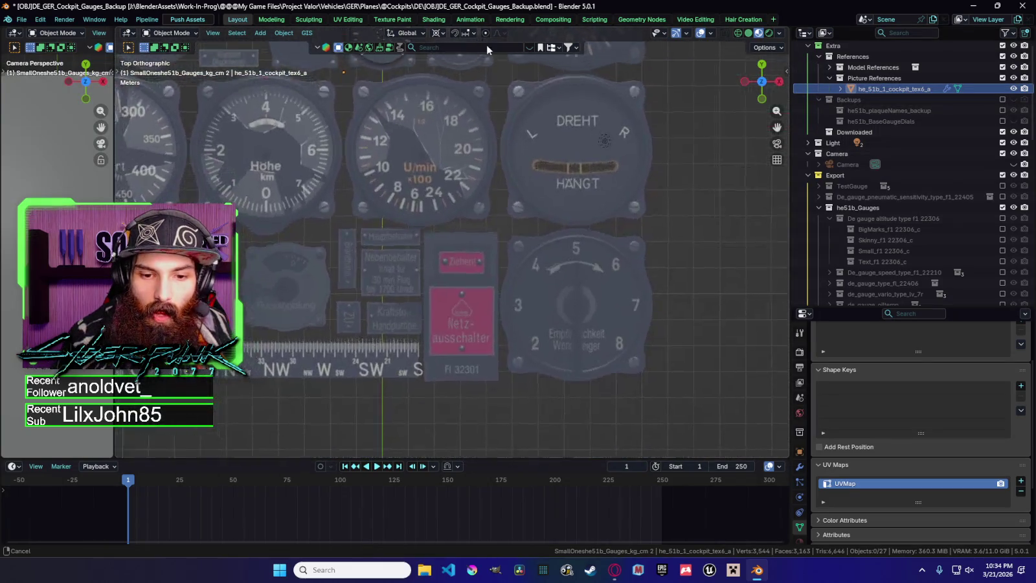
# Step: Hide the reference sheet again and re-include the de_he51b_Box collection
pyautogui.click(1013, 89)
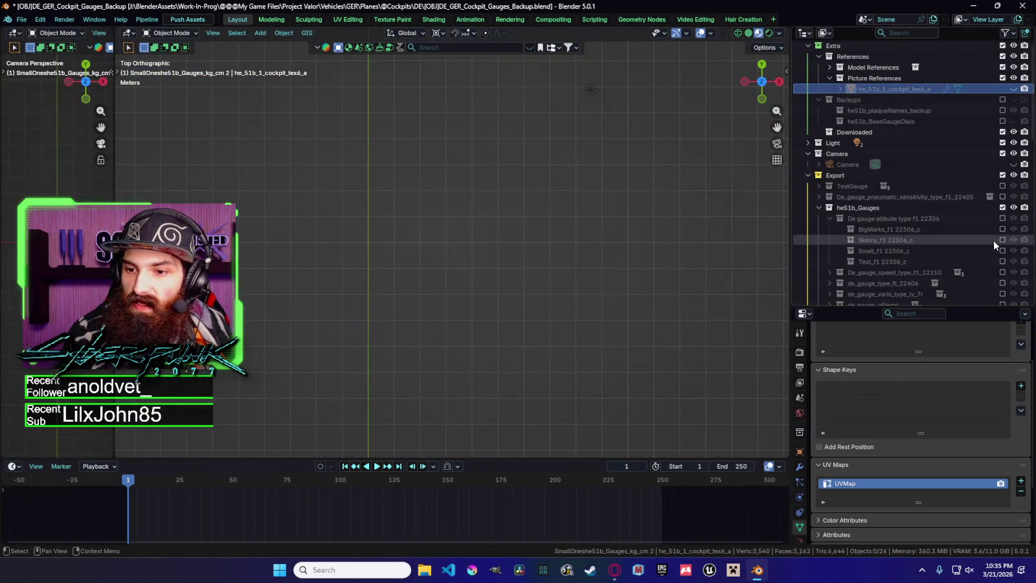
pyautogui.scroll(-4, 1001, 239)
pyautogui.scroll(-2, 1007, 241)
pyautogui.scroll(-2, 1005, 246)
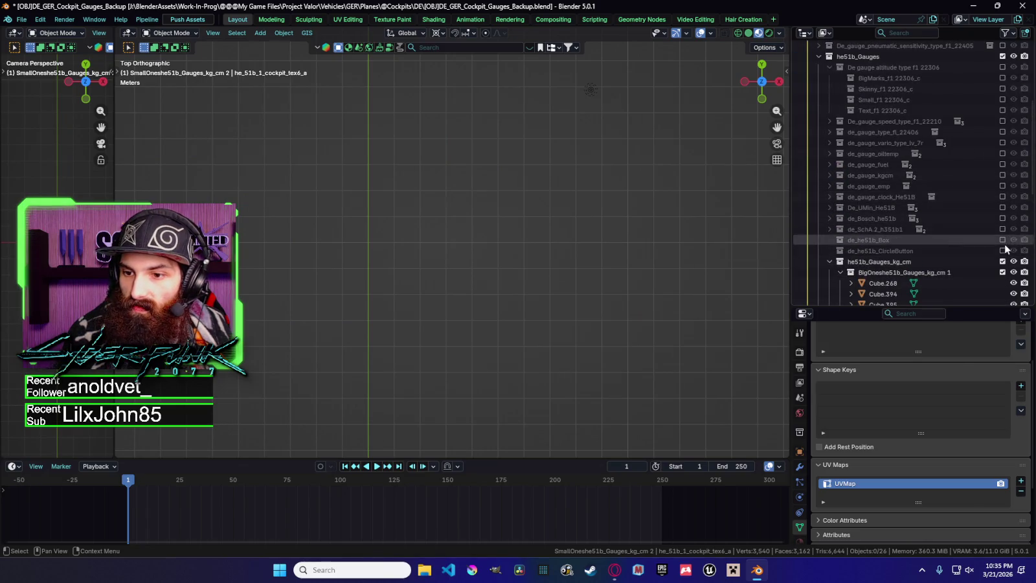
pyautogui.click(1003, 239)
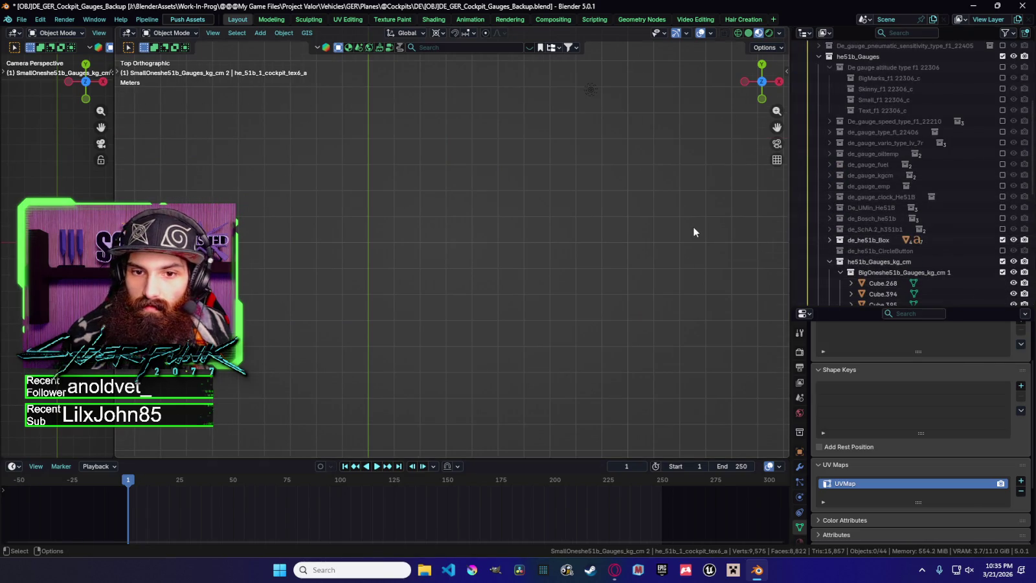
# Step: Exclude the BigOneshe51b_Gauges_kg_cm 1 and he51b_Gauges_kg_cm collections from the scene
pyautogui.scroll(-3, 536, 202)
pyautogui.keyDown('shift'); pyautogui.moveTo(430, 163); pyautogui.dragTo(512, 290, button='middle'); pyautogui.keyUp('shift')
pyautogui.scroll(4, 550, 259)
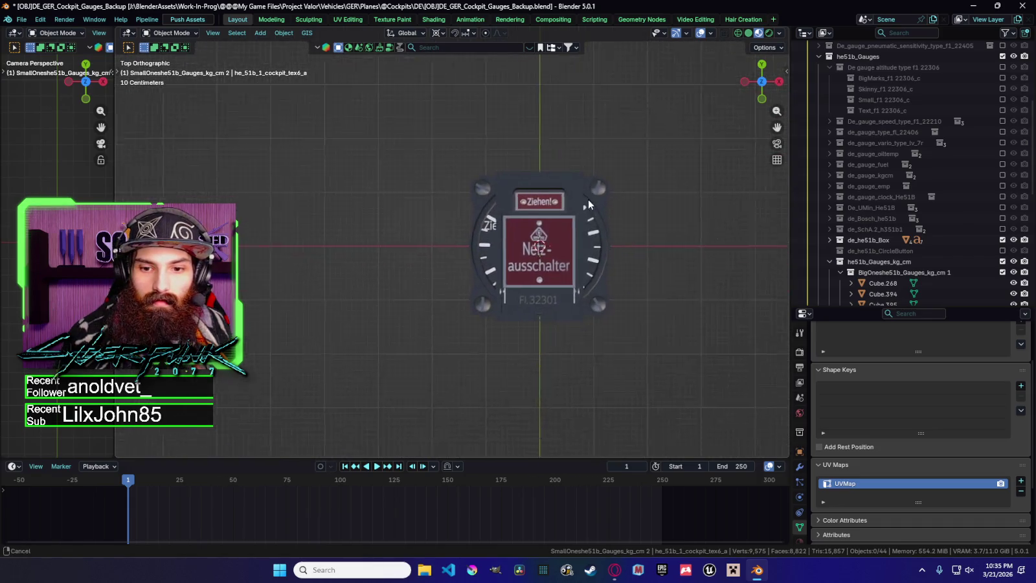
pyautogui.scroll(4, 596, 206)
pyautogui.scroll(-1, 996, 259)
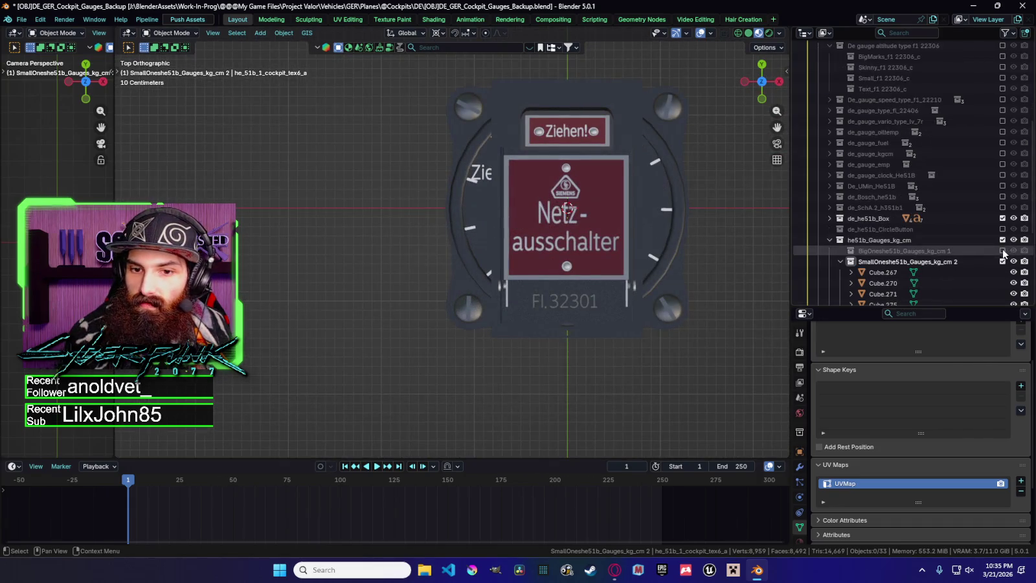
pyautogui.click(1003, 251)
pyautogui.click(1004, 241)
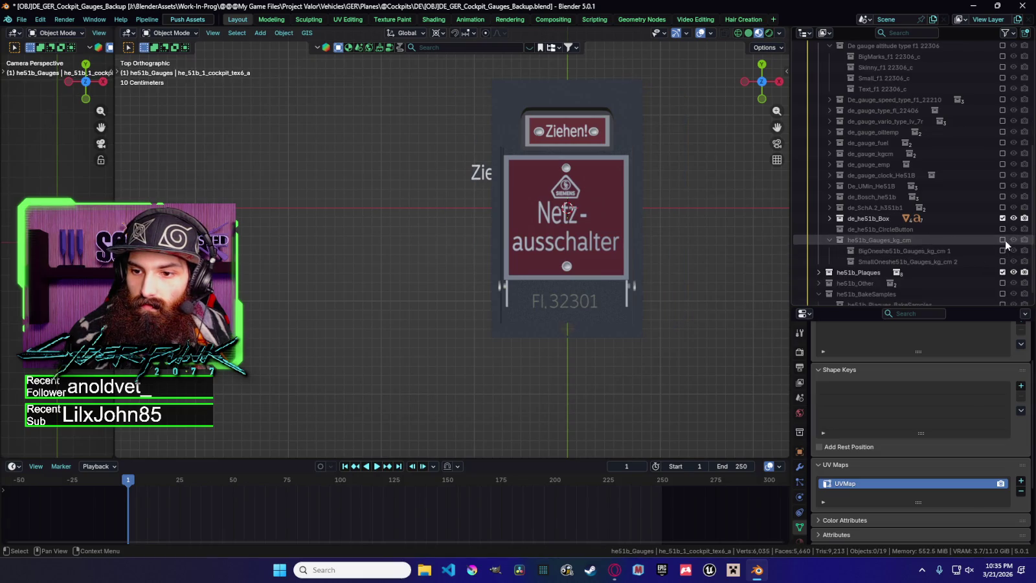
# Step: Orbit around the Netz-ausschalter box to view its label plate straight on
pyautogui.moveTo(644, 249); pyautogui.dragTo(610, 239, button='middle')
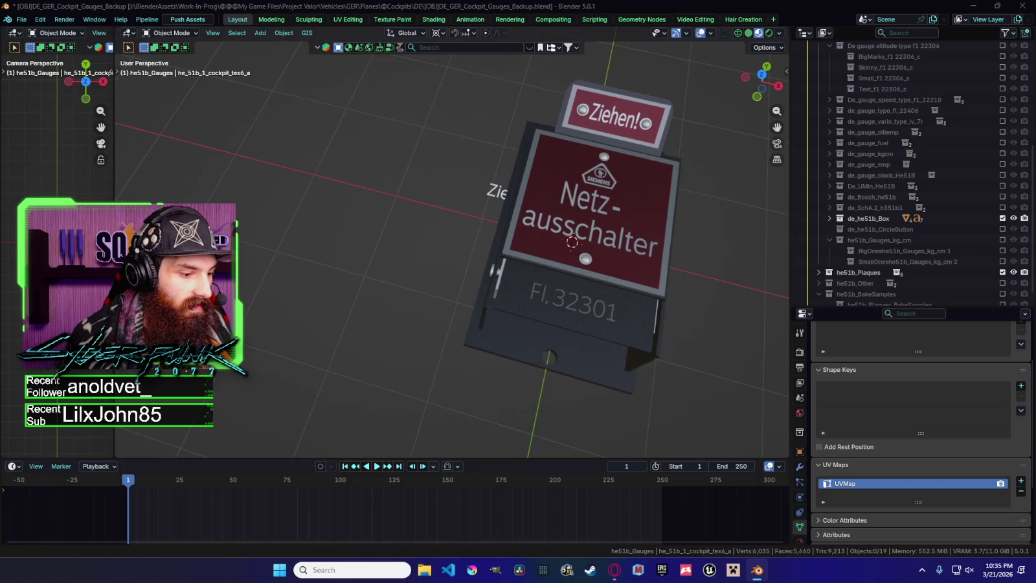
pyautogui.moveTo(399, 228); pyautogui.dragTo(528, 231, button='middle')
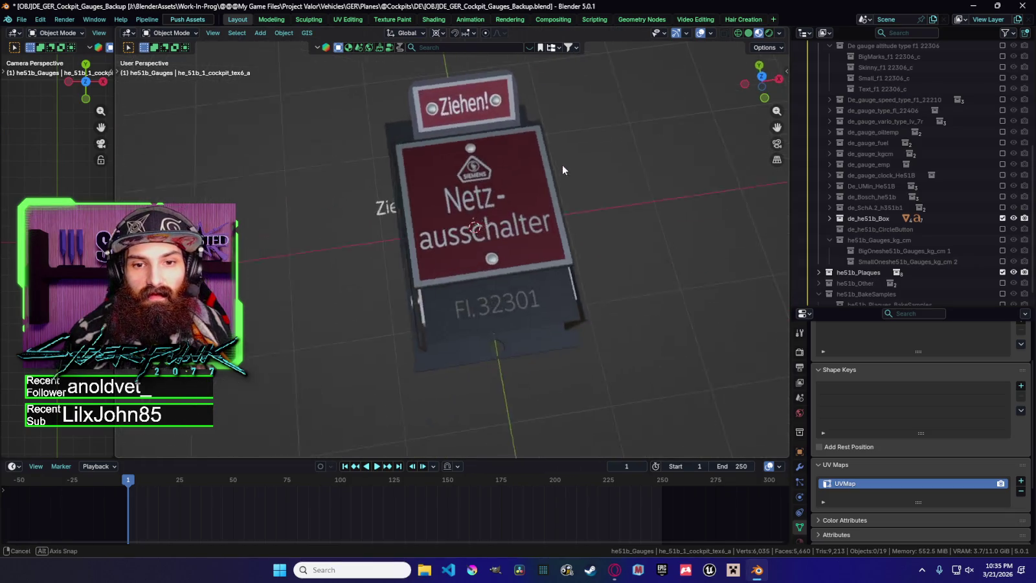
pyautogui.scroll(8, 525, 229)
pyautogui.moveTo(521, 227)
pyautogui.mouseDown(button='middle')
pyautogui.moveTo(509, 270)
pyautogui.moveTo(598, 297)
pyautogui.mouseUp(button='middle')
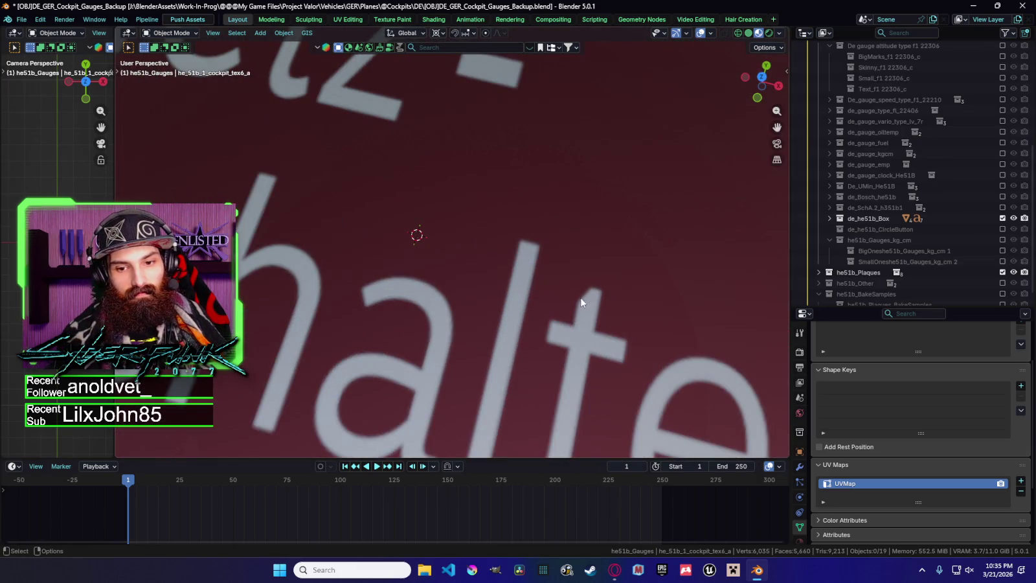
pyautogui.scroll(-4, 551, 281)
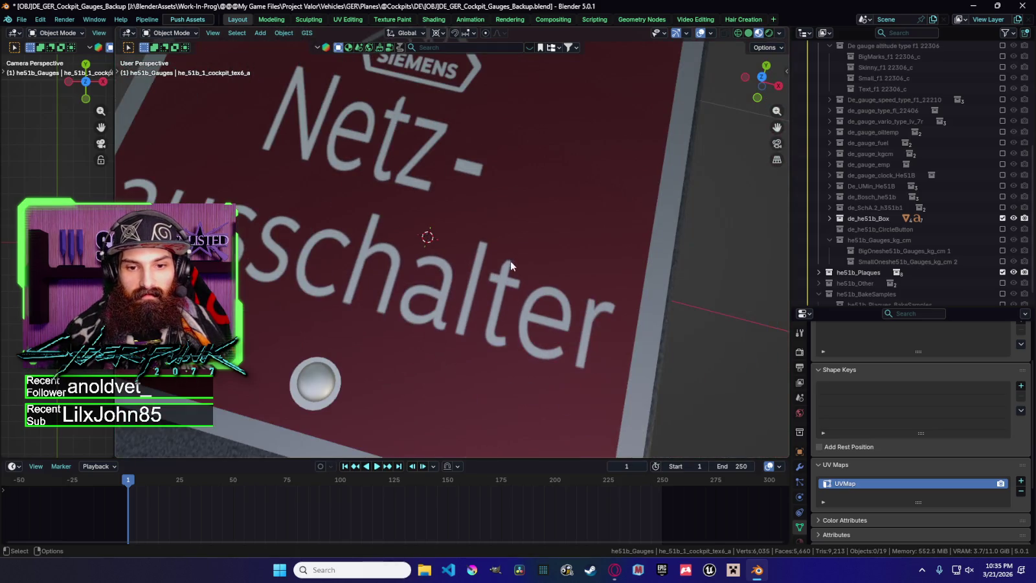
pyautogui.scroll(-2, 520, 265)
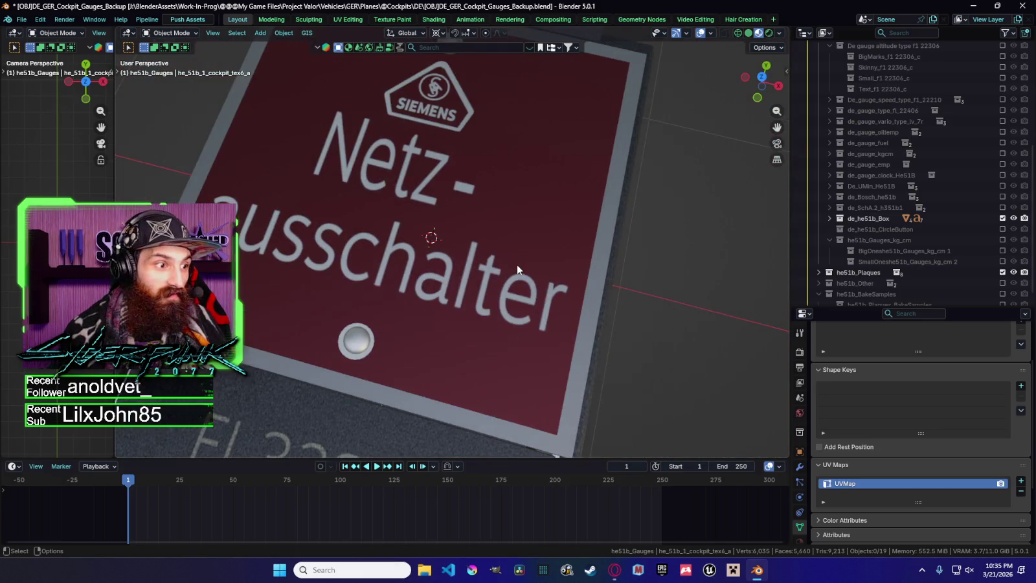
pyautogui.scroll(-2, 517, 264)
pyautogui.moveTo(514, 263)
pyautogui.mouseDown(button='middle')
pyautogui.moveTo(580, 139)
pyautogui.moveTo(573, 275)
pyautogui.mouseUp(button='middle')
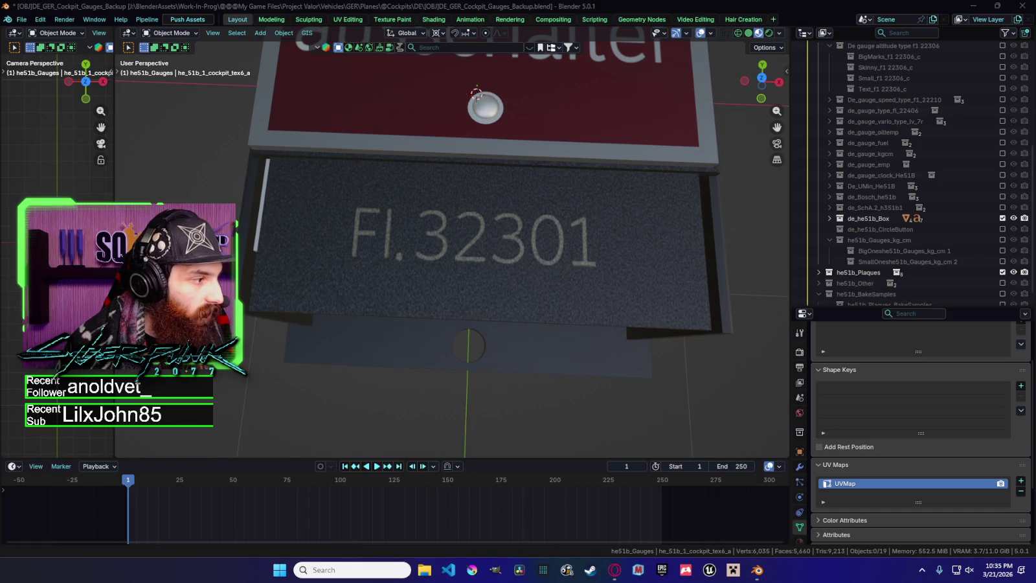
# Step: Bring up the reference photo of the Fl.32301 switch label
pyautogui.moveTo(533, 582); pyautogui.dragTo(636, 241)
pyautogui.scroll(2, 615, 169)
pyautogui.scroll(3, 609, 187)
pyautogui.scroll(-2, 636, 202)
pyautogui.scroll(-2, 639, 199)
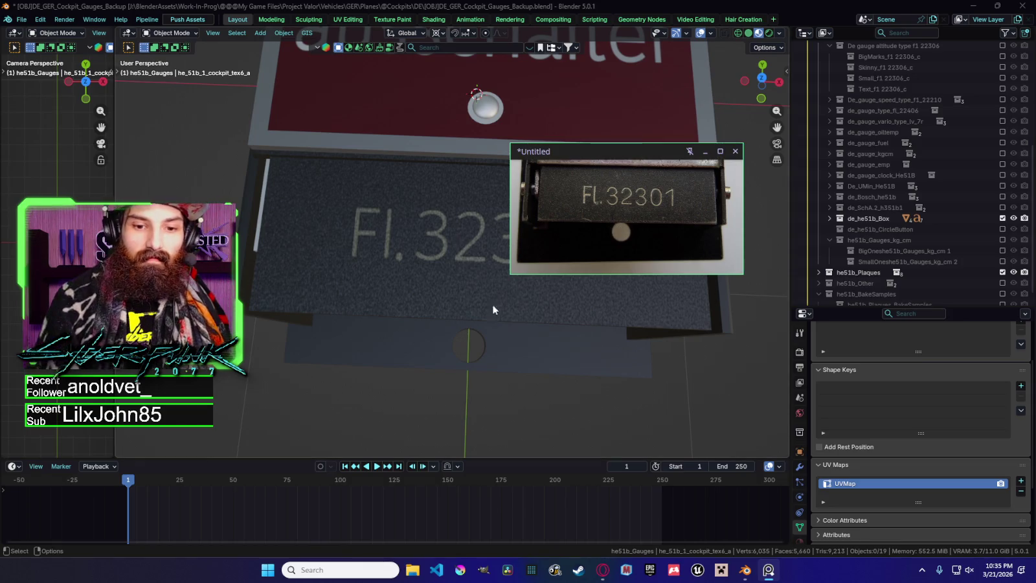
# Step: Zoom around the Netz-ausschalter plaque photo to study its lettering
pyautogui.scroll(2, 578, 206)
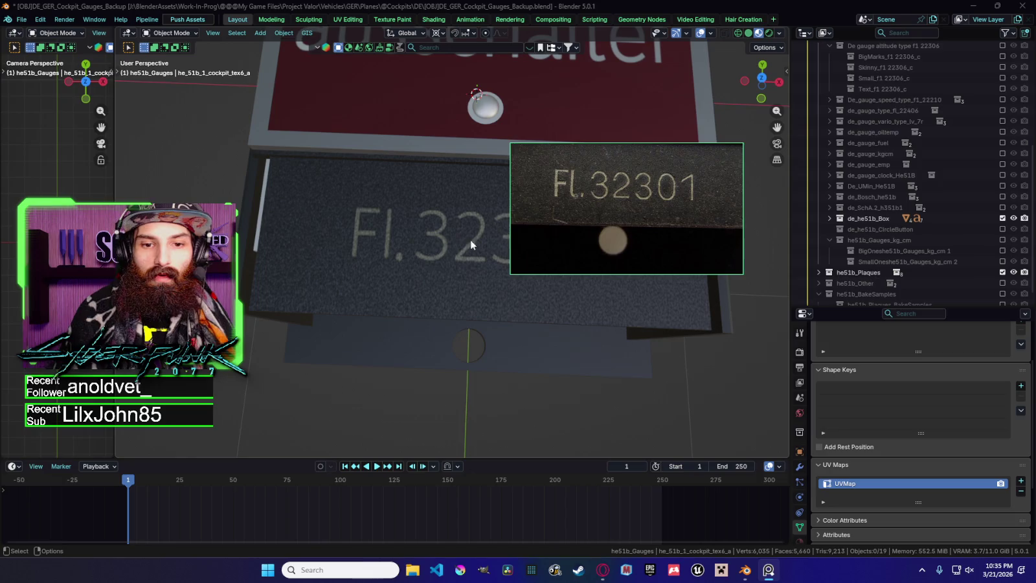
pyautogui.scroll(-3, 651, 197)
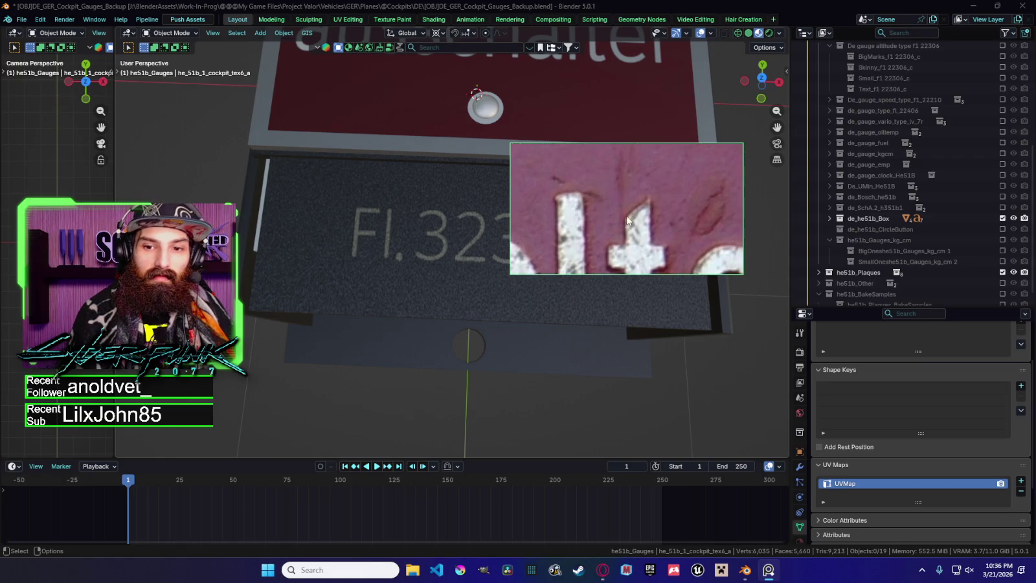
pyautogui.scroll(-2, 648, 201)
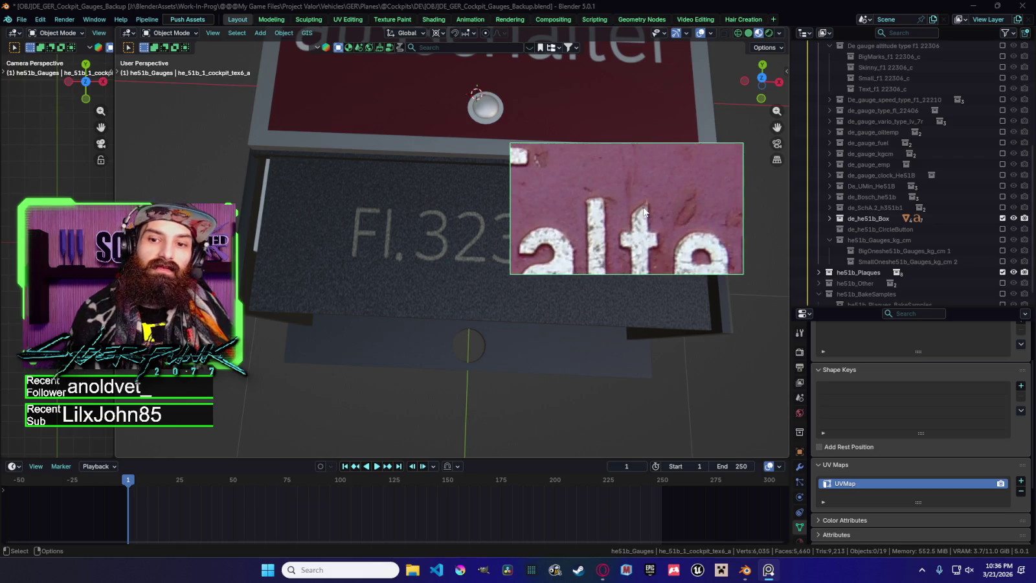
pyautogui.scroll(-1, 647, 209)
pyautogui.scroll(-1, 647, 210)
pyautogui.scroll(-1, 645, 210)
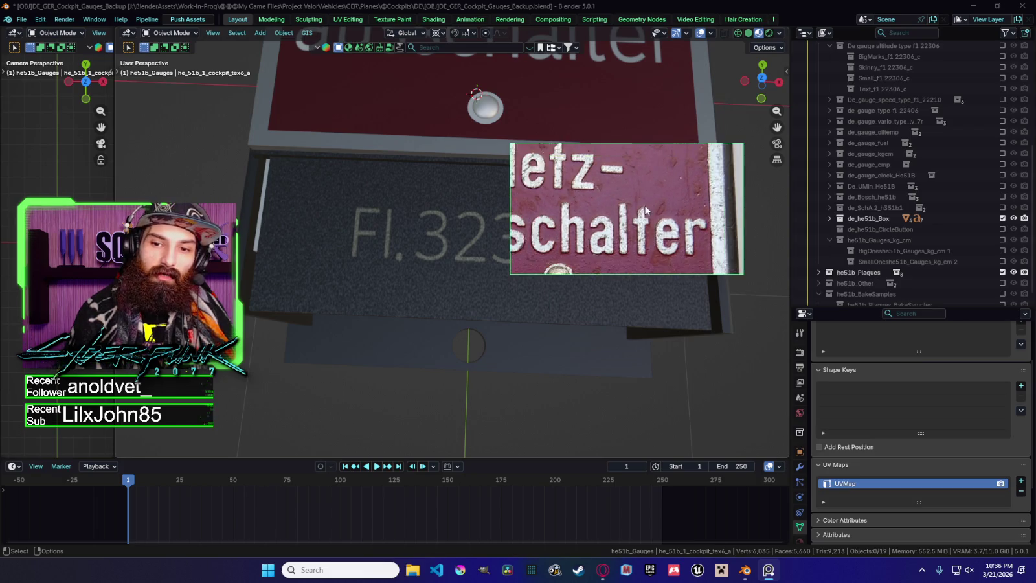
pyautogui.scroll(-2, 643, 214)
pyautogui.scroll(3, 643, 211)
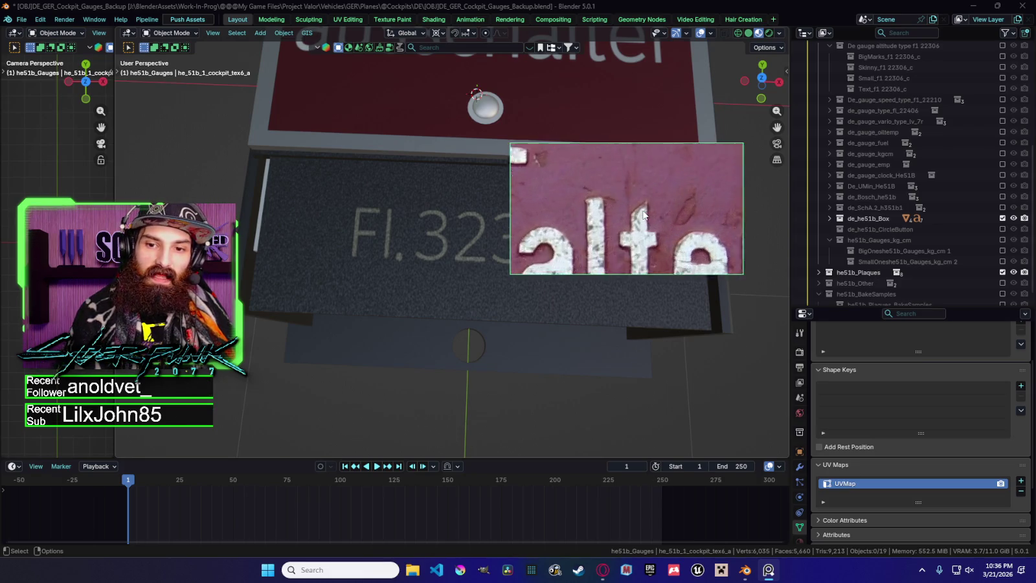
pyautogui.scroll(2, 641, 209)
# Step: Zoom back out of the photo and close the PureRef reference window
pyautogui.scroll(-3, 645, 194)
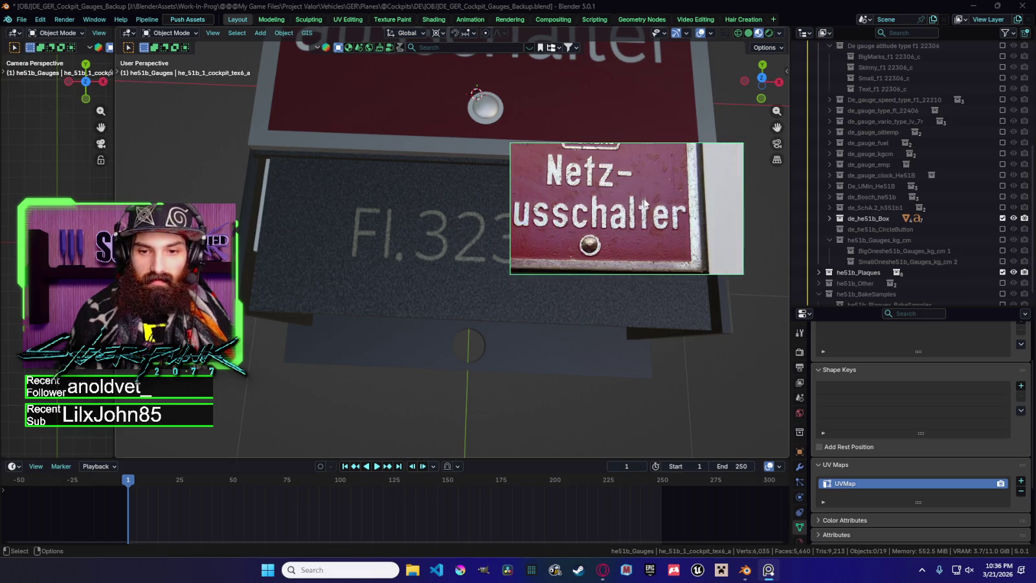
pyautogui.scroll(-2, 638, 214)
pyautogui.scroll(-2, 629, 230)
pyautogui.scroll(-2, 629, 230)
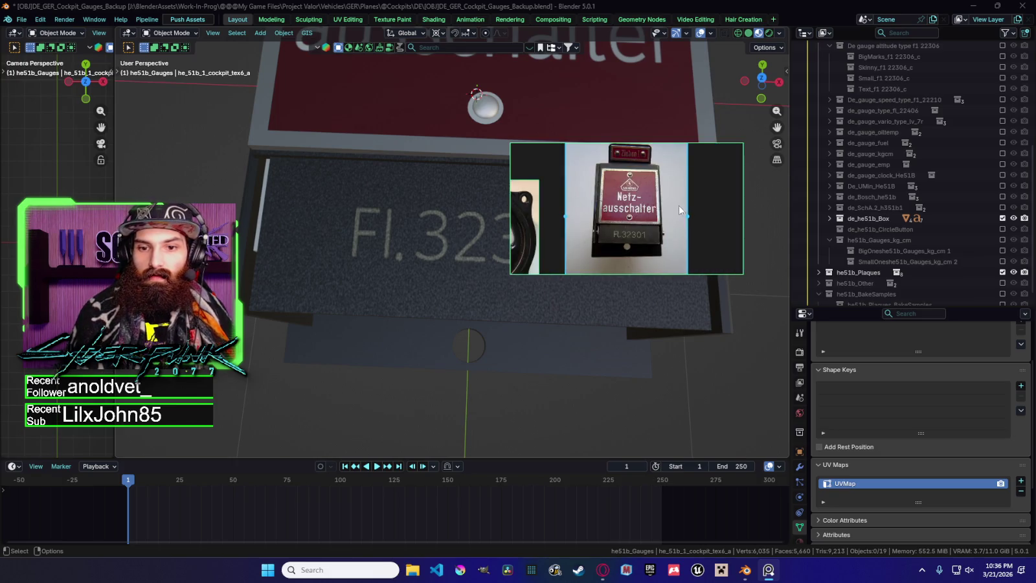
pyautogui.press('Escape')
pyautogui.scroll(-4, 376, 227)
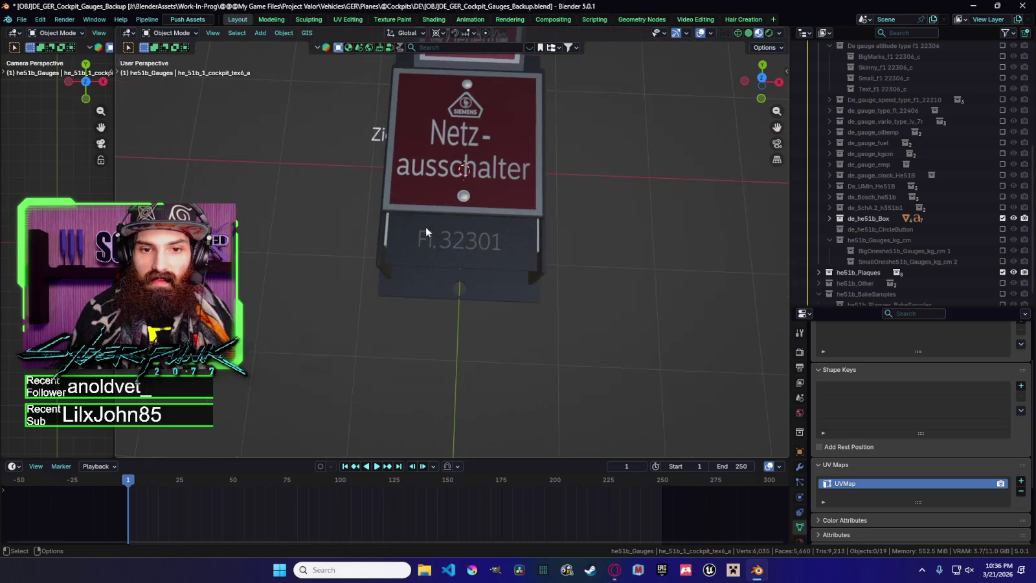
pyautogui.moveTo(431, 183); pyautogui.dragTo(471, 217, button='middle')
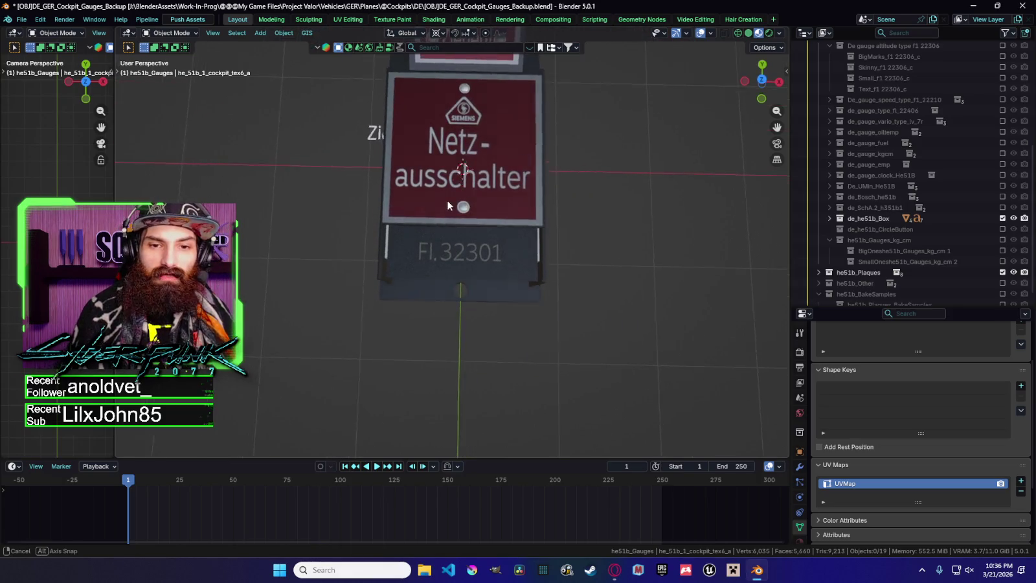
pyautogui.scroll(2, 472, 217)
pyautogui.scroll(-2, 472, 217)
pyautogui.moveTo(473, 217)
pyautogui.mouseDown(button='middle')
pyautogui.moveTo(504, 212)
pyautogui.moveTo(521, 253)
pyautogui.mouseUp(button='middle')
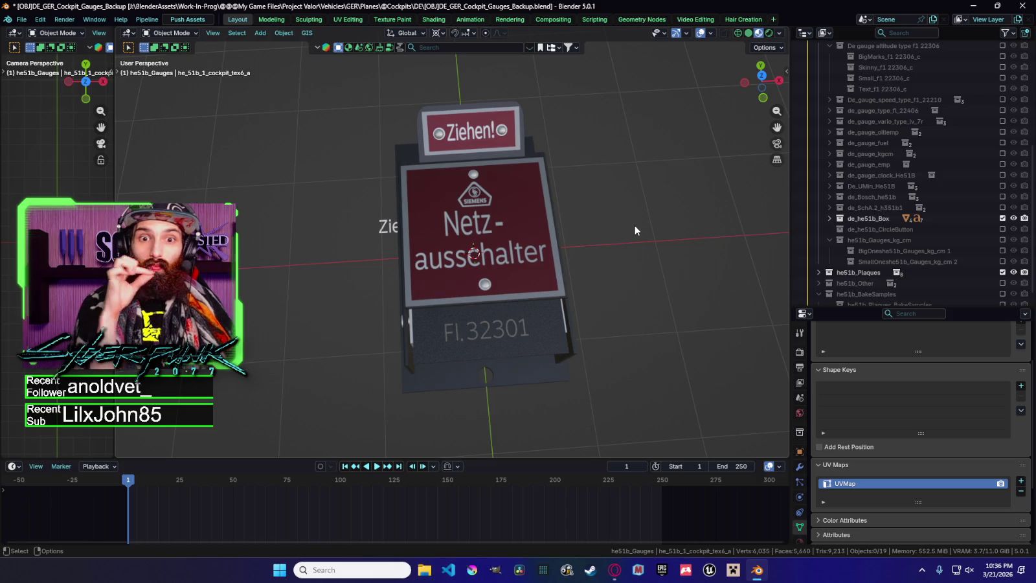
pyautogui.moveTo(635, 225)
pyautogui.mouseDown(button='middle')
pyautogui.moveTo(613, 189)
pyautogui.moveTo(632, 195)
pyautogui.mouseUp(button='middle')
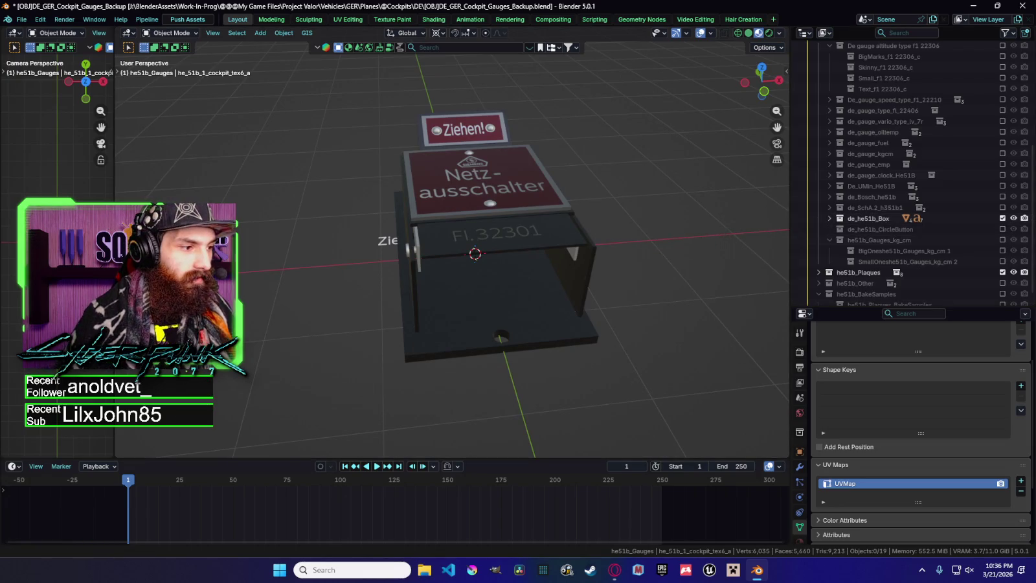
pyautogui.scroll(2, 543, 229)
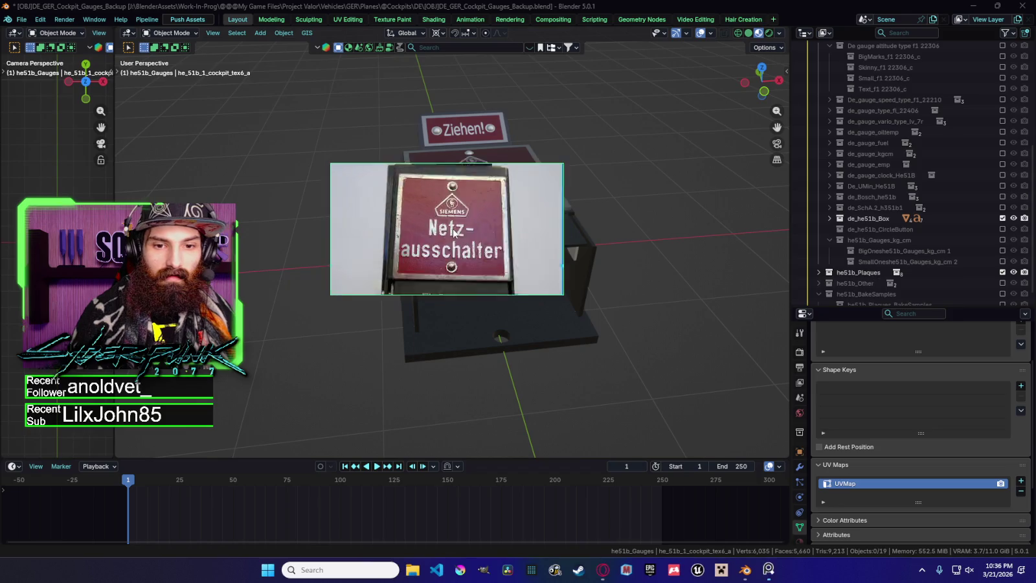
# Step: Zoom in and out on the PureRef photo to compare it with the model
pyautogui.scroll(3, 497, 239)
pyautogui.scroll(3, 483, 245)
pyautogui.scroll(-3, 483, 239)
pyautogui.scroll(-4, 483, 238)
pyautogui.scroll(4, 482, 230)
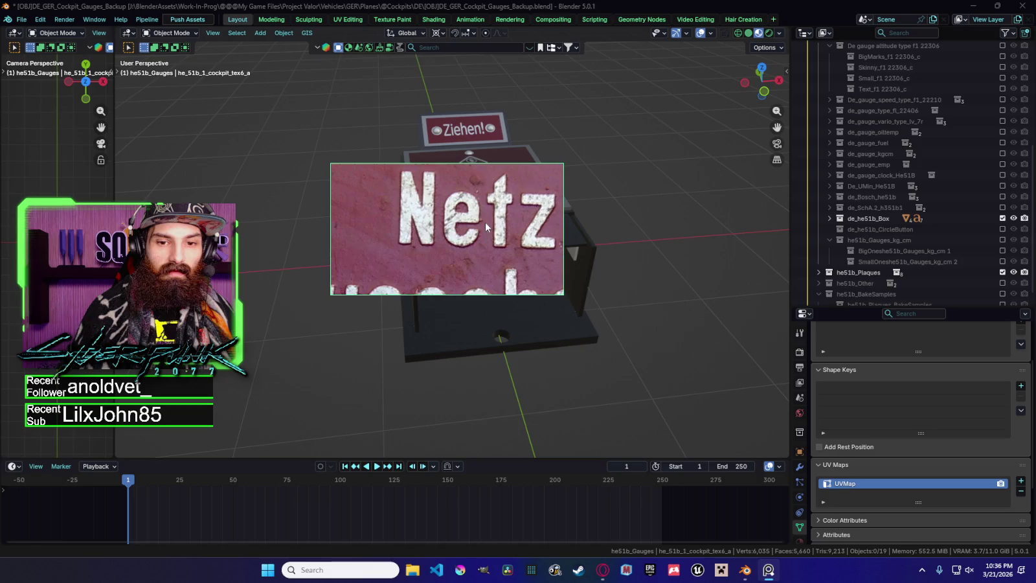
# Step: Move the photo aside, close it, and exclude the de_he51b_Box collection
pyautogui.moveTo(555, 233); pyautogui.dragTo(381, 239)
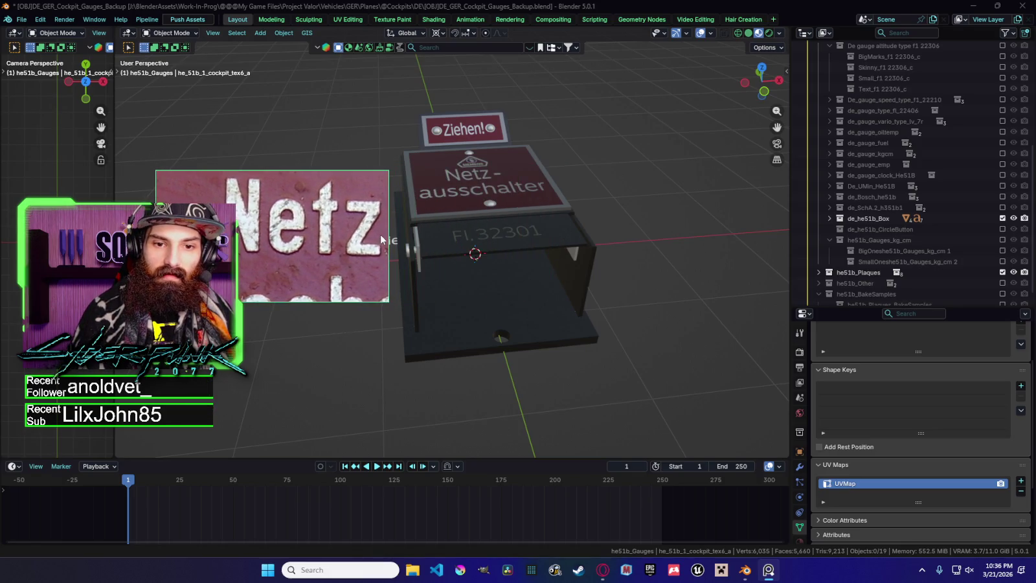
pyautogui.moveTo(382, 234)
pyautogui.mouseDown()
pyautogui.moveTo(555, 206)
pyautogui.moveTo(431, 285)
pyautogui.mouseUp()
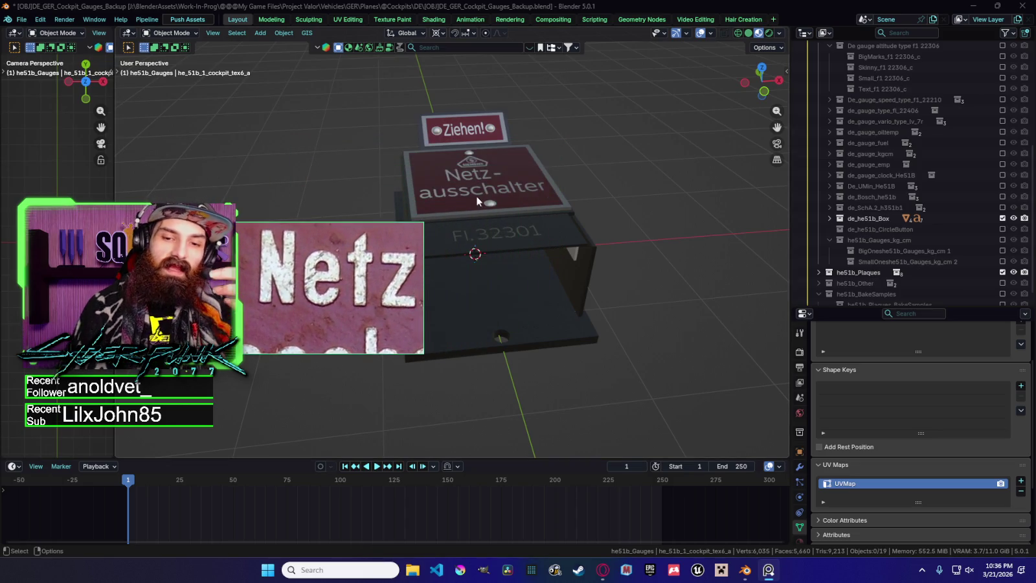
pyautogui.press('Escape')
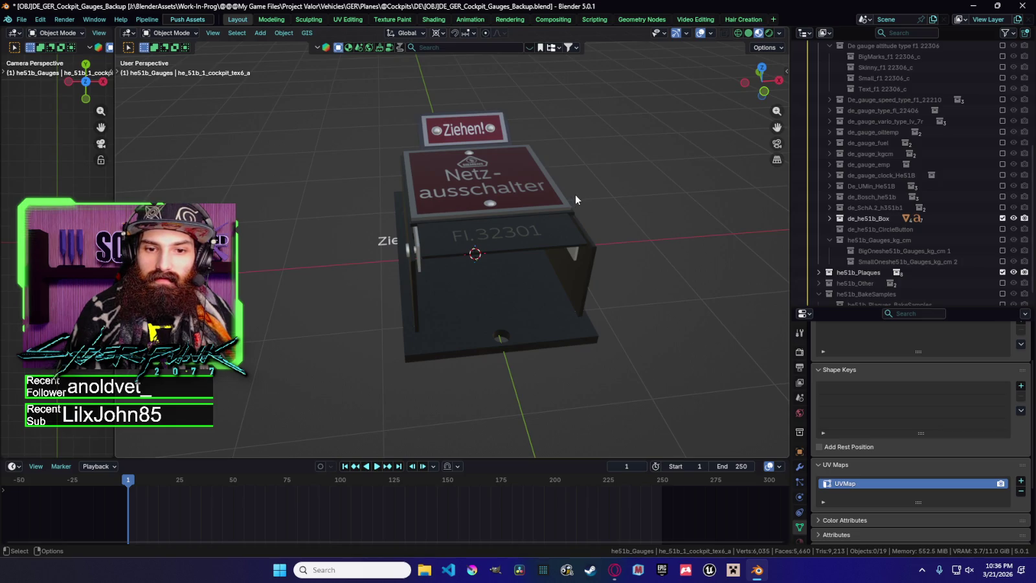
pyautogui.click(1003, 218)
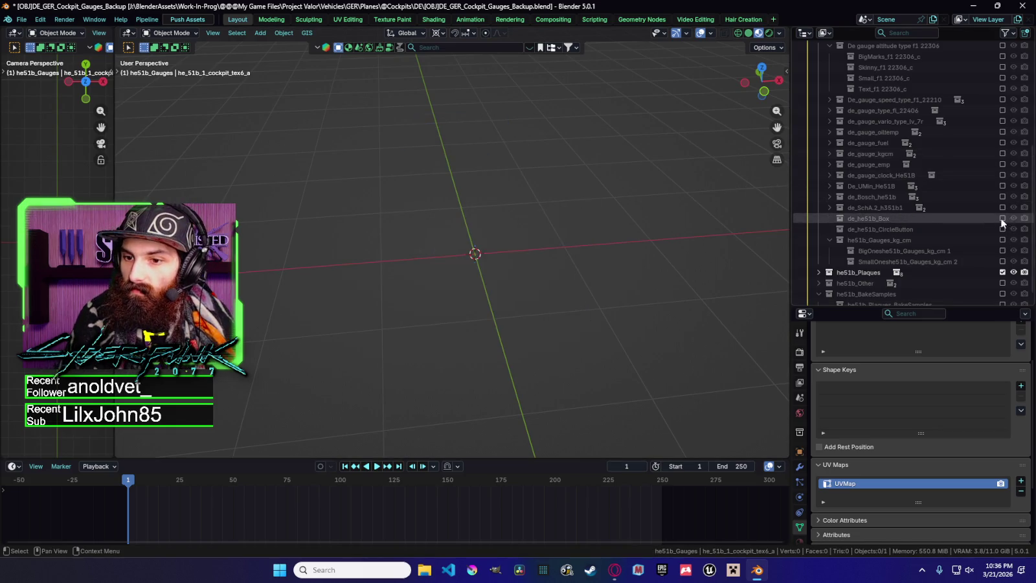
# Step: Include both he51b_Gauges_kg_cm collections and show the cockpit gauge reference image
pyautogui.scroll(-1, 1012, 258)
pyautogui.click(1002, 272)
pyautogui.click(1002, 272)
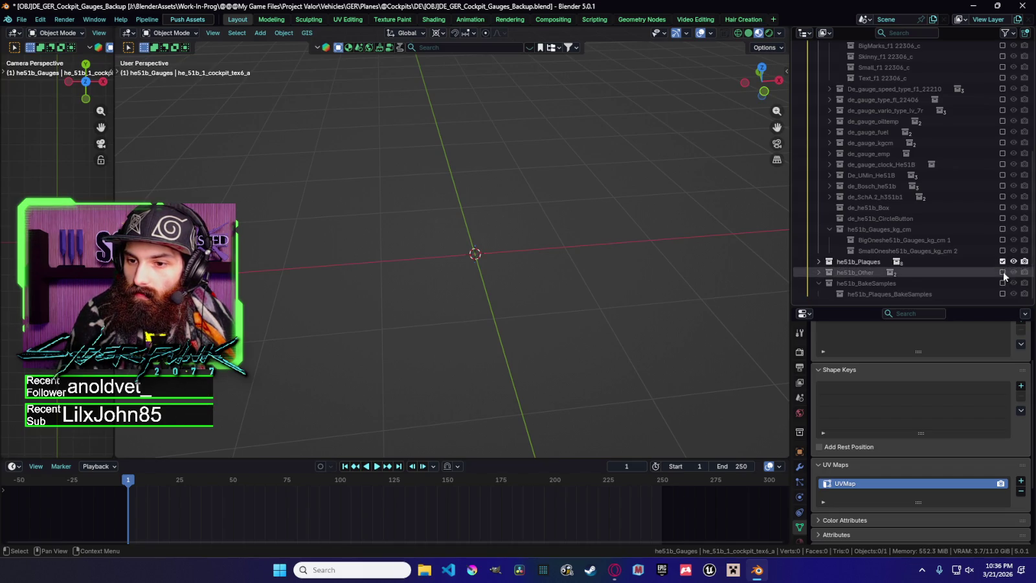
pyautogui.click(1003, 229)
pyautogui.click(1003, 251)
pyautogui.moveTo(545, 278)
pyautogui.mouseDown(button='middle')
pyautogui.moveTo(552, 294)
pyautogui.moveTo(545, 286)
pyautogui.mouseUp(button='middle')
pyautogui.scroll(8, 971, 136)
pyautogui.click(1013, 99)
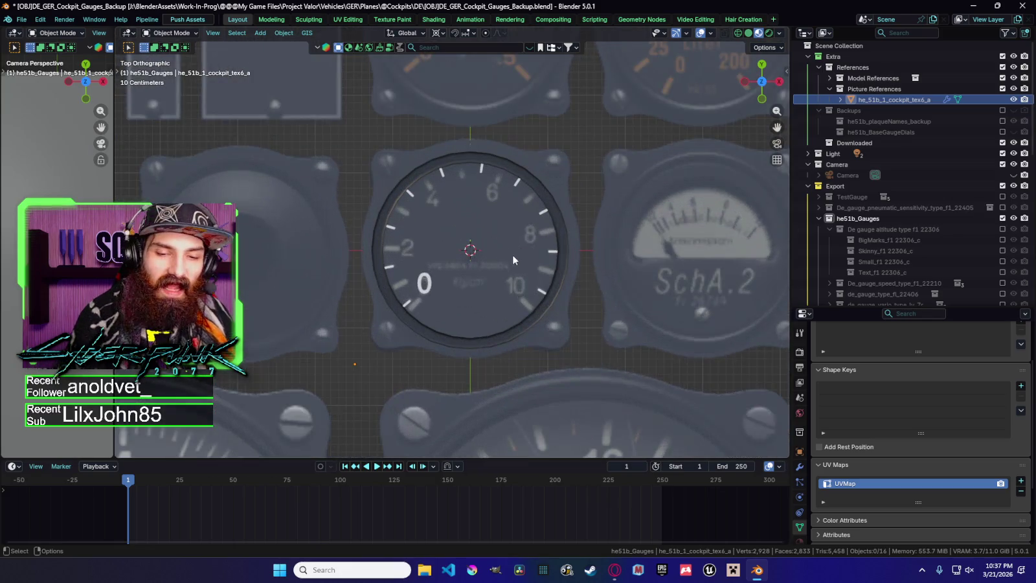
# Step: Select the Text.202 0 numeral, nudge it slightly down, then minimize Blender
pyautogui.click(429, 287)
pyautogui.click(430, 287)
pyautogui.click(431, 286)
pyautogui.click(431, 287)
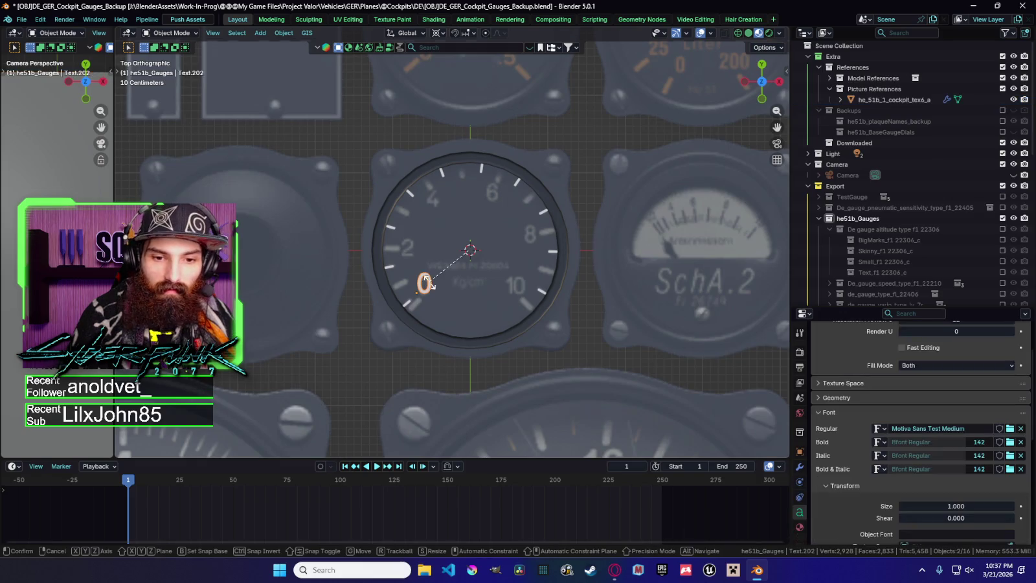
pyautogui.click(488, 272)
pyautogui.click(489, 270)
pyautogui.click(429, 288)
pyautogui.moveTo(430, 289); pyautogui.dragTo(431, 290)
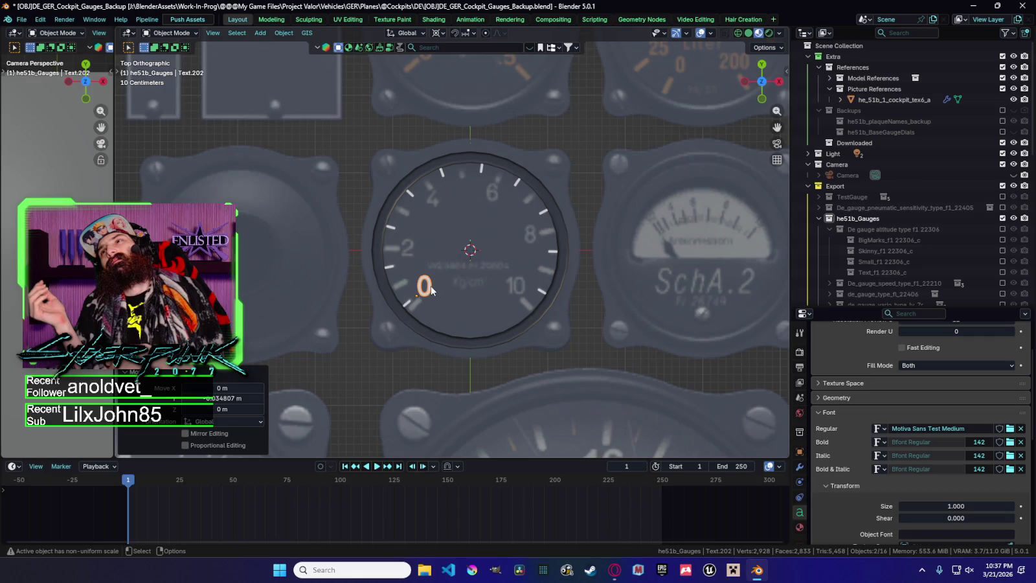
pyautogui.click(978, 6)
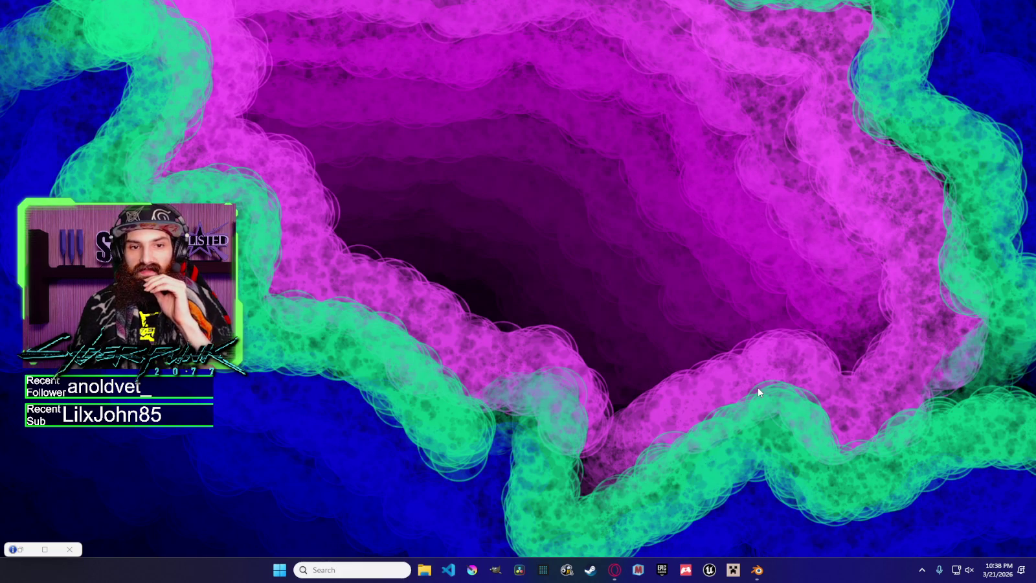
pyautogui.click(757, 570)
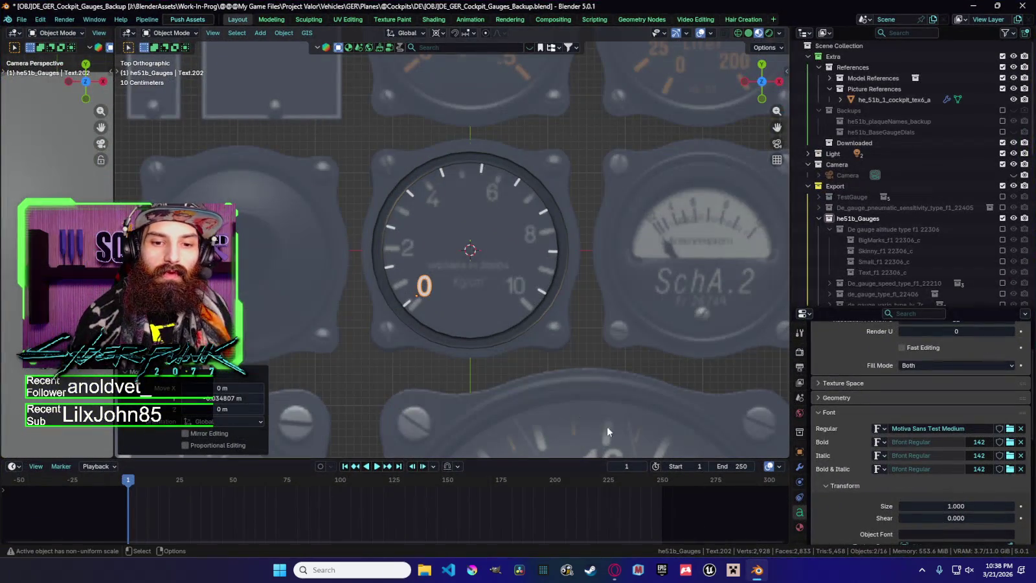
# Step: Scale the 0 numeral down to about 0.951
pyautogui.press('g')
pyautogui.click(426, 287)
pyautogui.press('s')
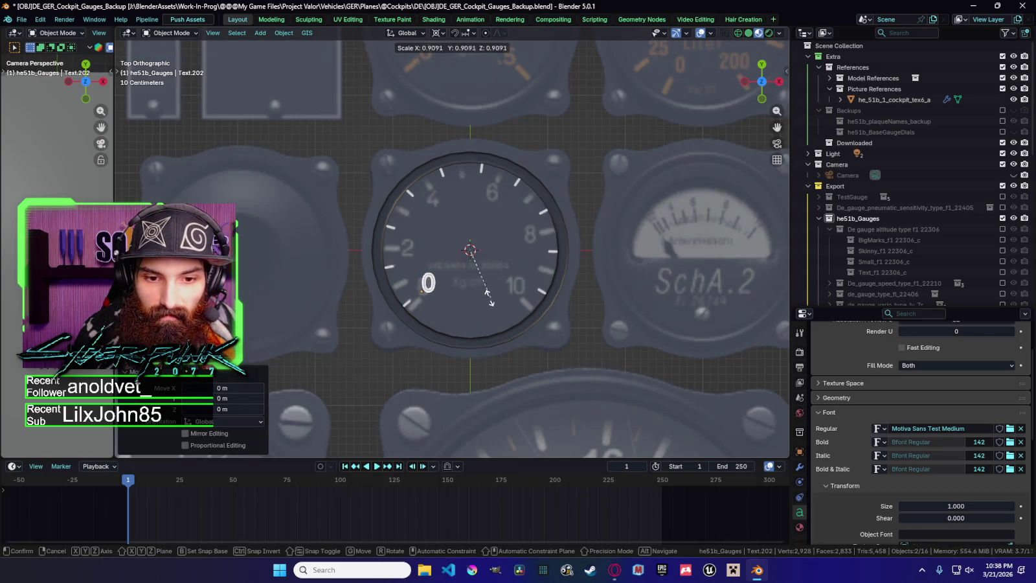
pyautogui.click(486, 302)
pyautogui.press('g')
pyautogui.press('Escape')
pyautogui.press('s')
pyautogui.click(555, 301)
# Step: Rescale the 0 numeral to 0.946 and nudge it about 0.007 m into place
pyautogui.press('g')
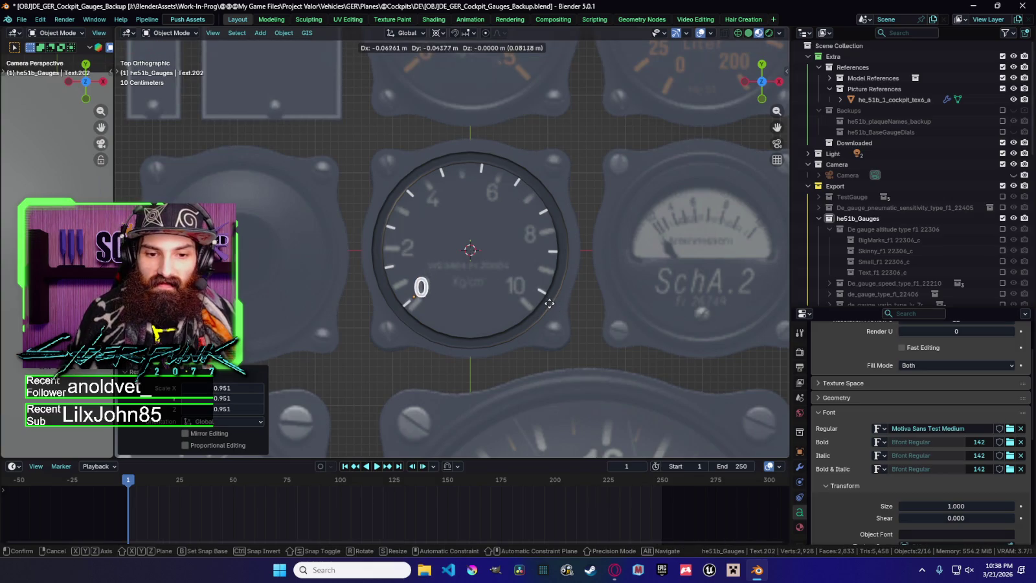
pyautogui.press('Escape')
pyautogui.press('s')
pyautogui.click(543, 303)
pyautogui.press('g')
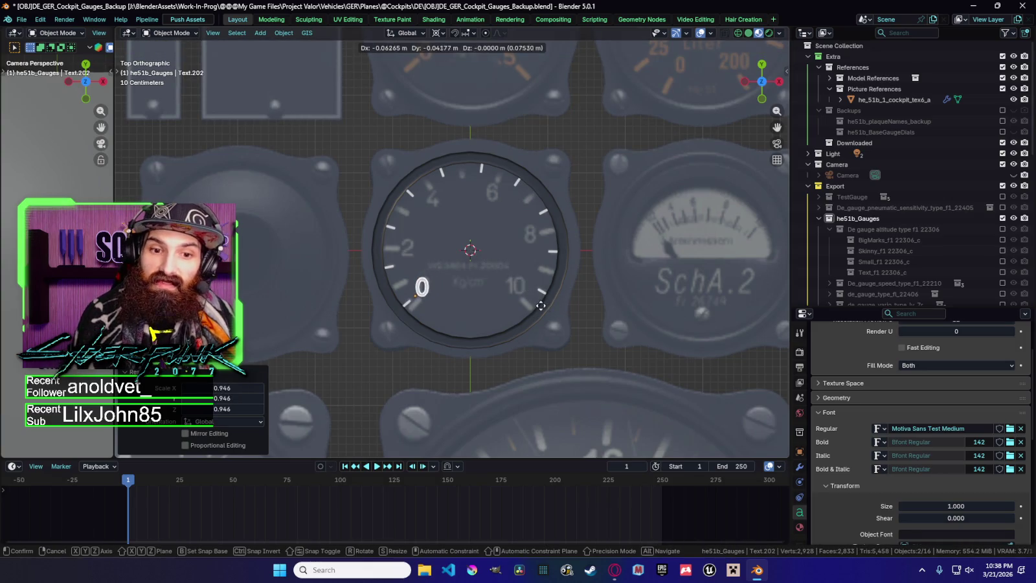
pyautogui.click(543, 307)
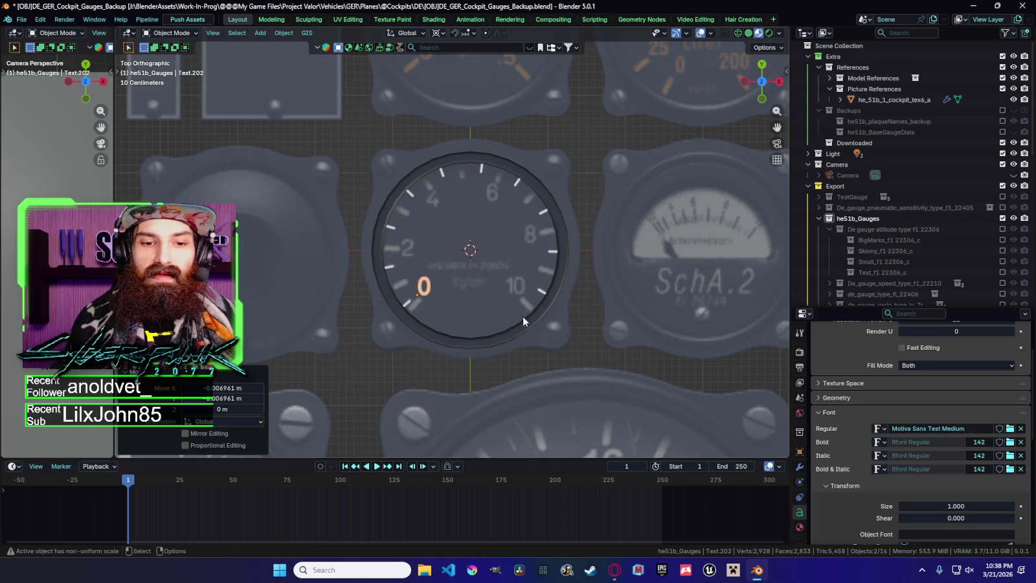
# Step: Duplicate the 0 numeral and retype the copy's text as 2
pyautogui.hotkey('ctrl', 'c')
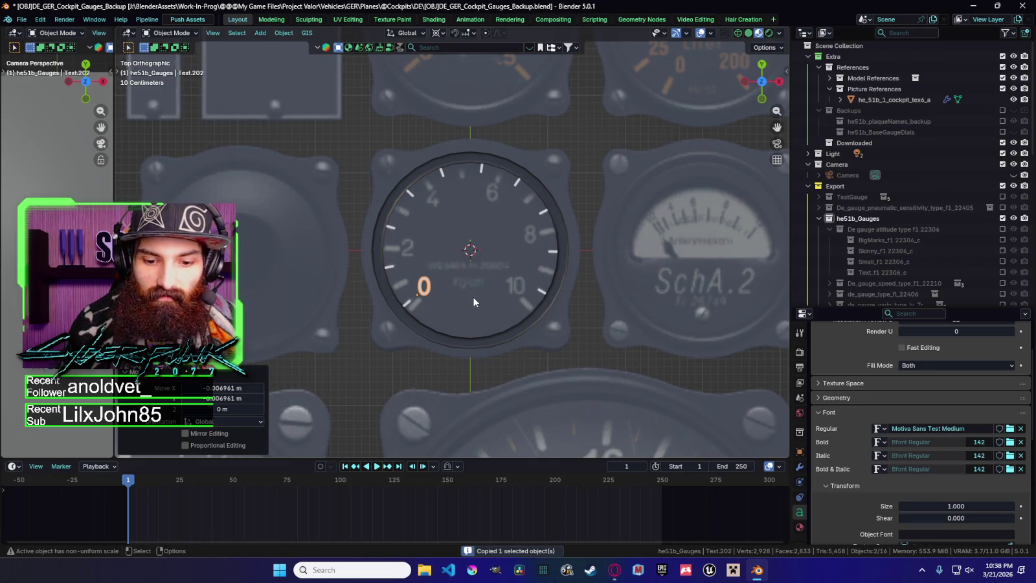
pyautogui.hotkey('ctrl', 'v')
pyautogui.press('Tab')
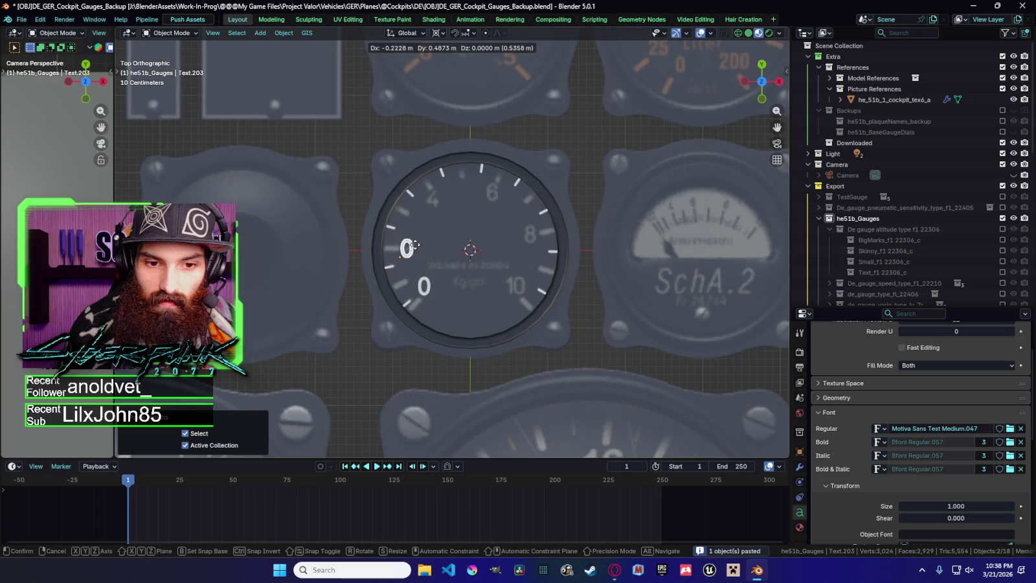
pyautogui.press('BackSpace')
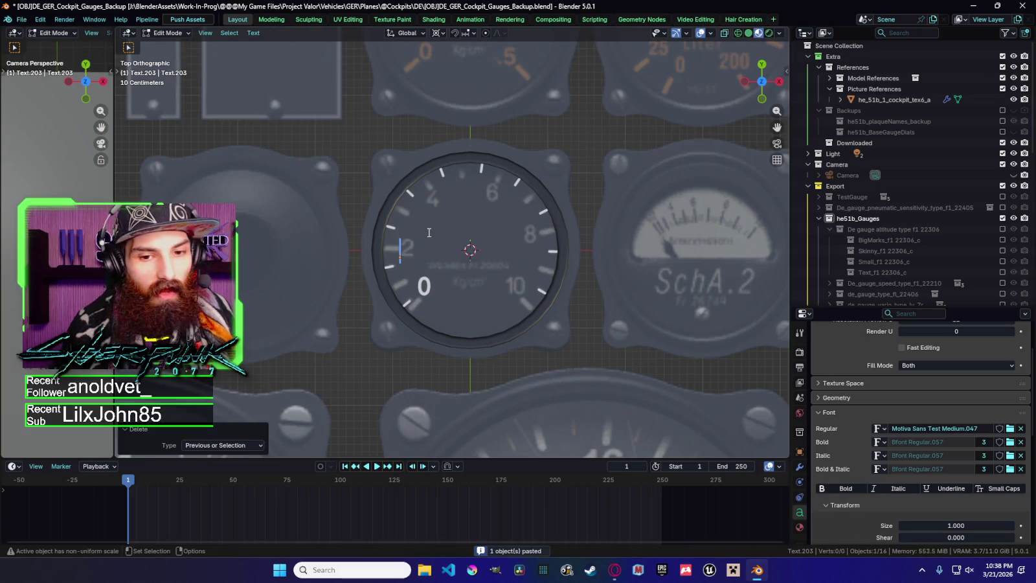
pyautogui.write('2')
pyautogui.press('Tab')
# Step: Place the 2 beside the dial's 2 mark and widen it along X to about 1.127
pyautogui.press('g')
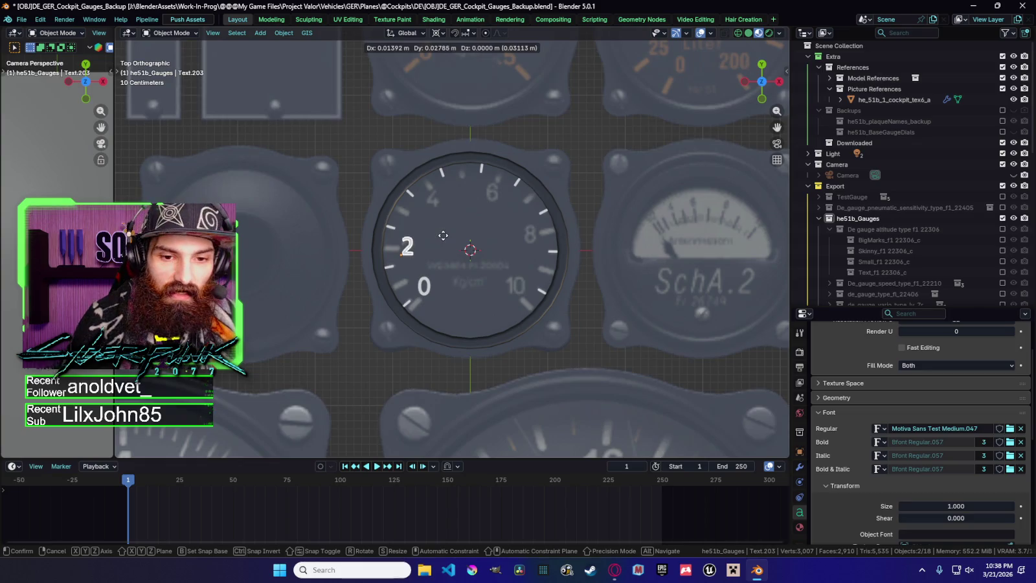
pyautogui.click(443, 236)
pyautogui.press('s')
pyautogui.press('x')
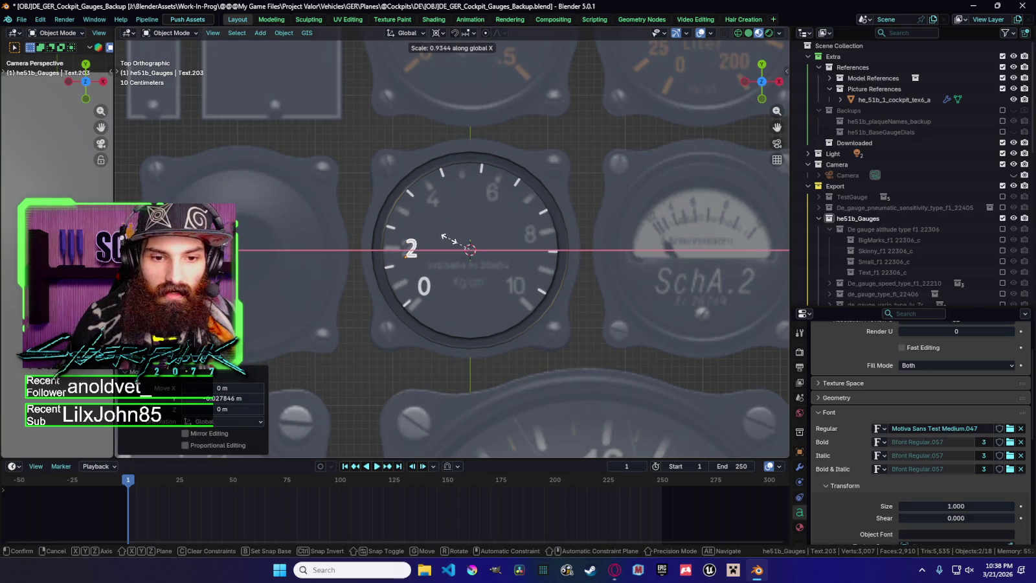
pyautogui.click(439, 236)
pyautogui.press('s')
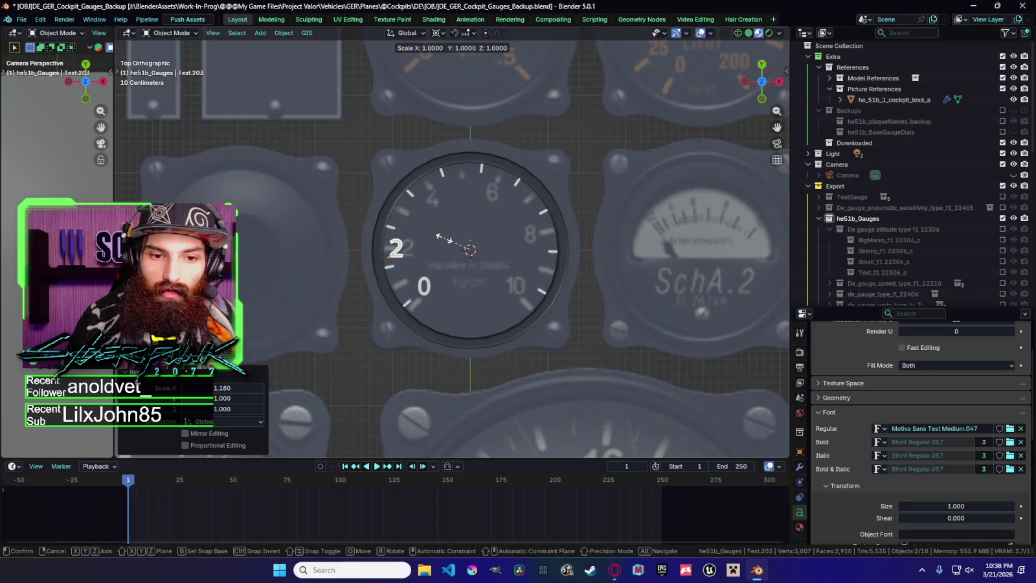
pyautogui.press('x')
pyautogui.press('g')
pyautogui.click(440, 236)
pyautogui.press('s')
pyautogui.press('x')
pyautogui.click(445, 237)
# Step: Widen the 2 further along X, shift it over, and lower it slightly on Y
pyautogui.press('s')
pyautogui.press('x')
pyautogui.click(447, 237)
pyautogui.press('s')
pyautogui.press('x')
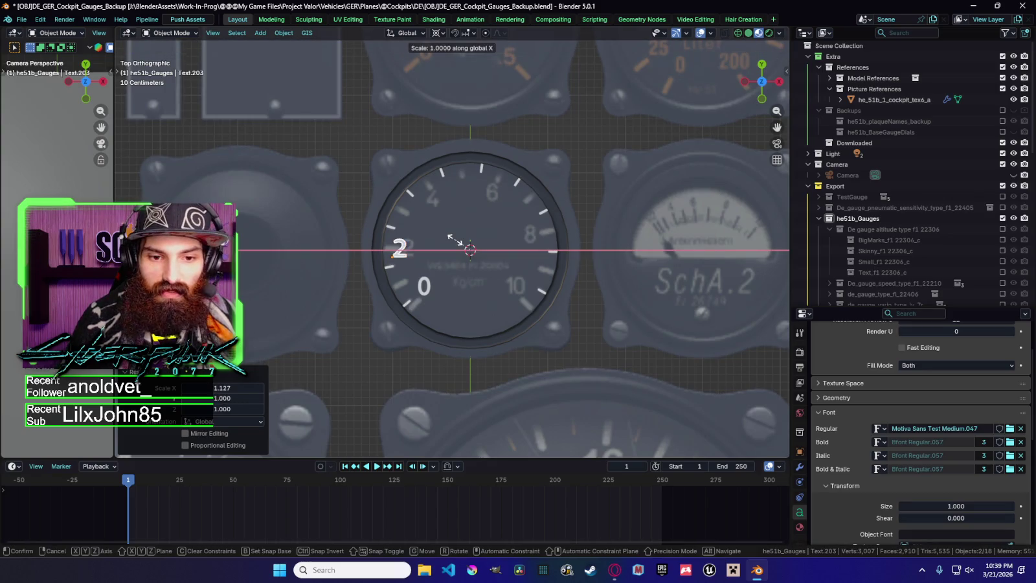
pyautogui.press('g')
pyautogui.click(456, 241)
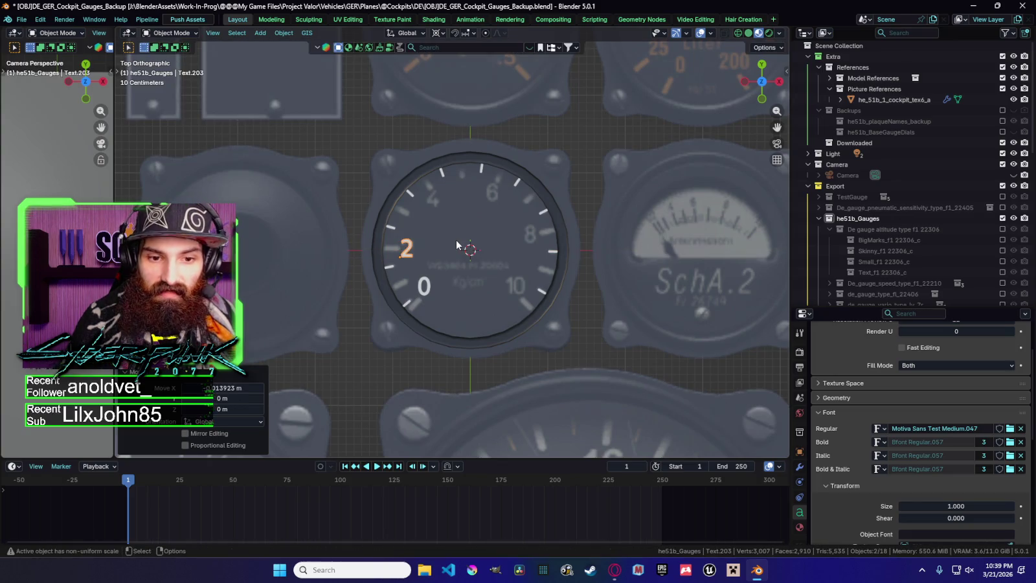
pyautogui.press('g')
pyautogui.press('y')
pyautogui.click(456, 241)
# Step: Try a vertical resize of the 2, then nudge it slightly sideways
pyautogui.press('s')
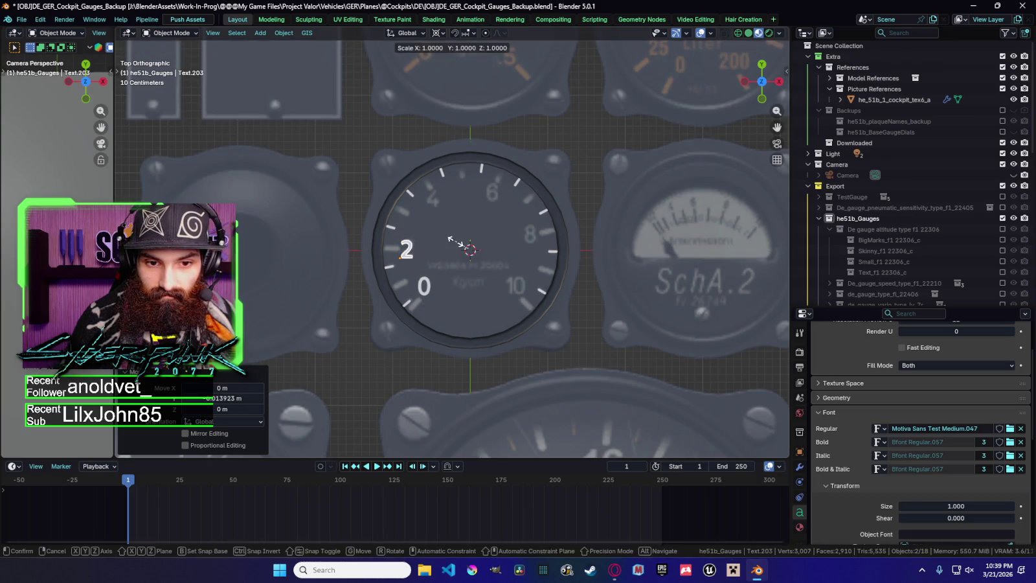
pyautogui.press('y')
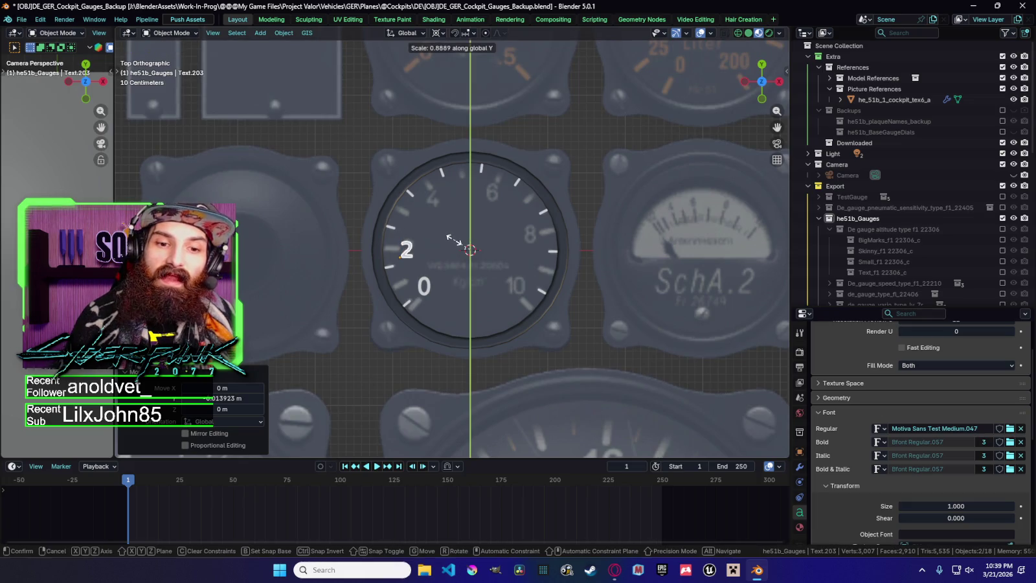
pyautogui.press('Escape')
pyautogui.press('g')
pyautogui.press('y')
pyautogui.press('x')
pyautogui.click(454, 237)
# Step: Paste a copy of the 2 numeral, Text.204, near the dial's 4 mark
pyautogui.hotkey('ctrl', 'v')
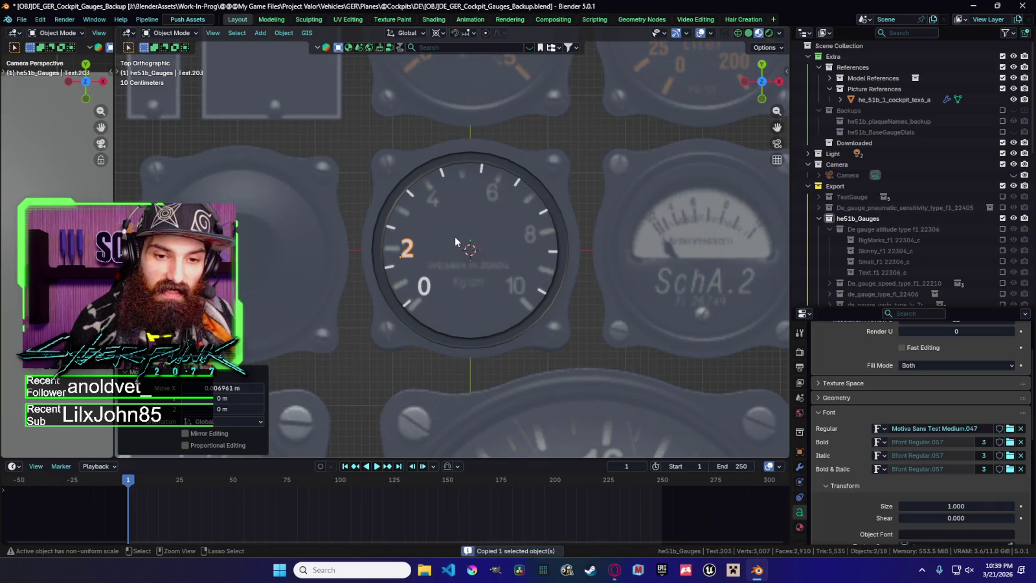
pyautogui.press('g')
pyautogui.click(483, 197)
pyautogui.press('Tab')
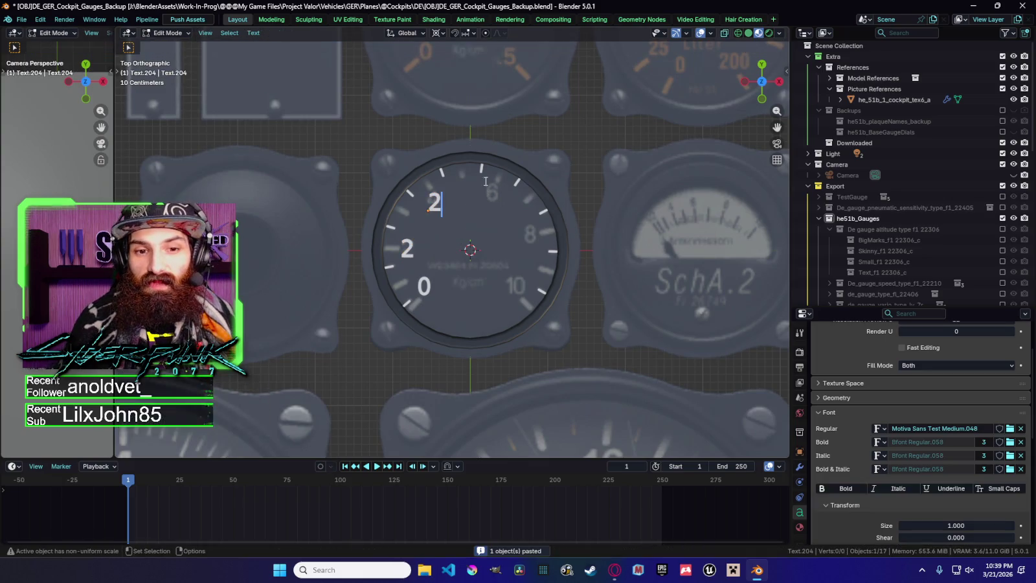
# Step: Change the copy's text to 4 and place it over the printed 4
pyautogui.press('BackSpace')
pyautogui.write('4')
pyautogui.press('Tab')
pyautogui.press('g')
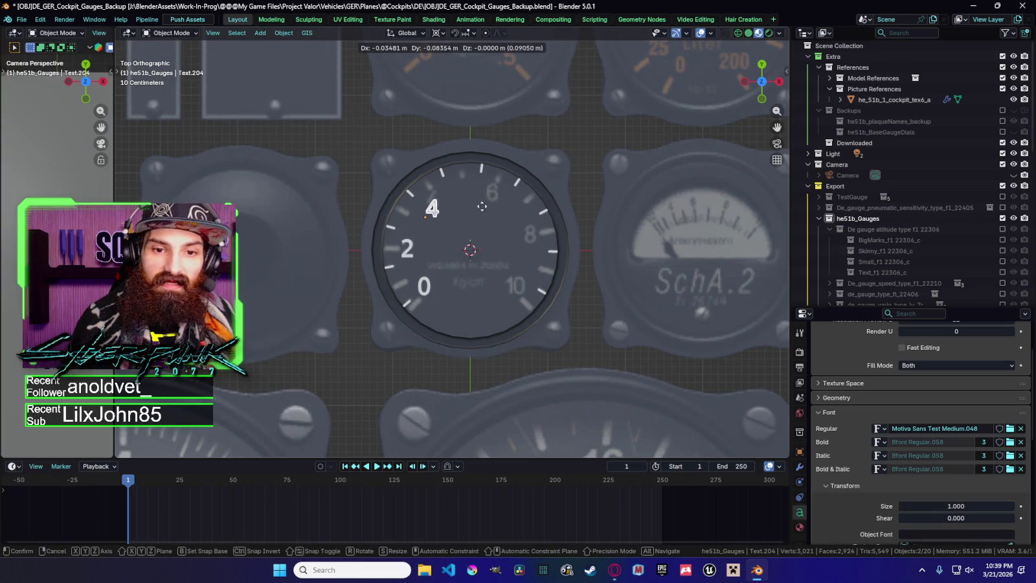
pyautogui.click(482, 193)
# Step: Duplicate the 4, retype it as 6, and position it at the 6 mark
pyautogui.hotkey('ctrl', 'c')
pyautogui.hotkey('ctrl', 'v')
pyautogui.press('g')
pyautogui.click(547, 213)
pyautogui.press('Tab')
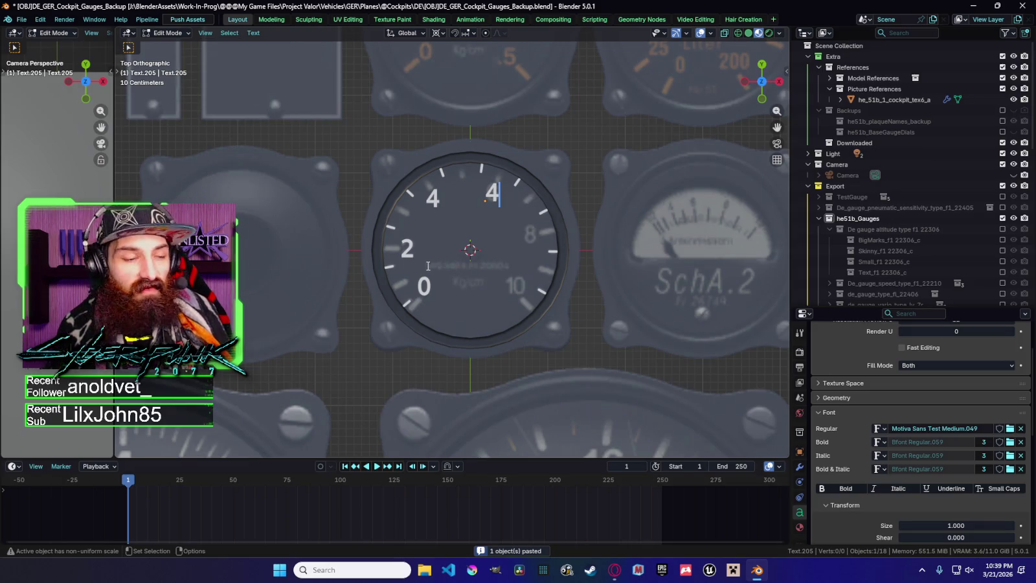
pyautogui.press('BackSpace')
pyautogui.write('6')
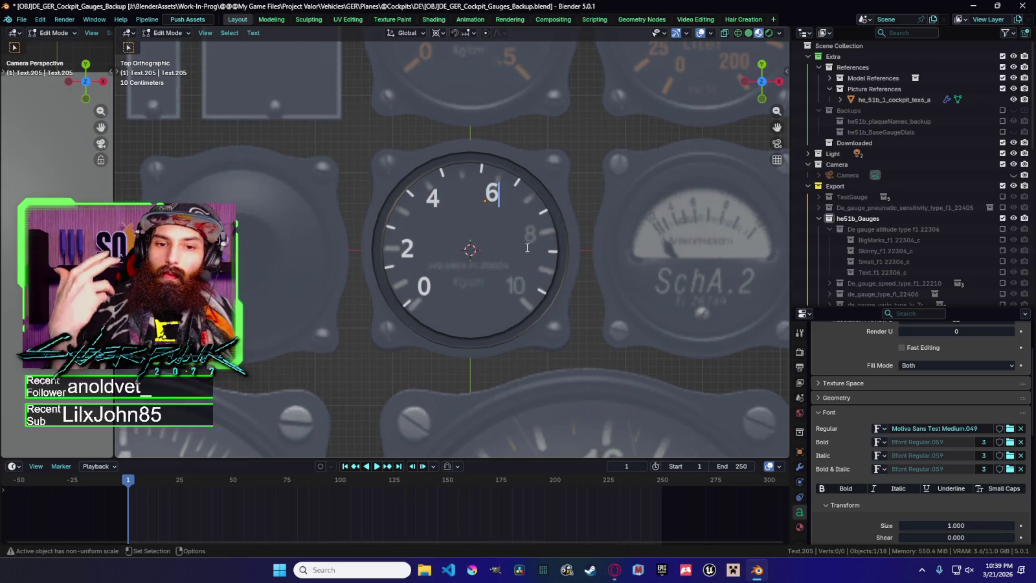
pyautogui.press('Tab')
pyautogui.press('s')
pyautogui.press('Escape')
pyautogui.press('g')
pyautogui.click(516, 212)
# Step: Duplicate the 6, retype it as 8, and place it beside its tick mark
pyautogui.hotkey('ctrl', 'c')
pyautogui.hotkey('ctrl', 'v')
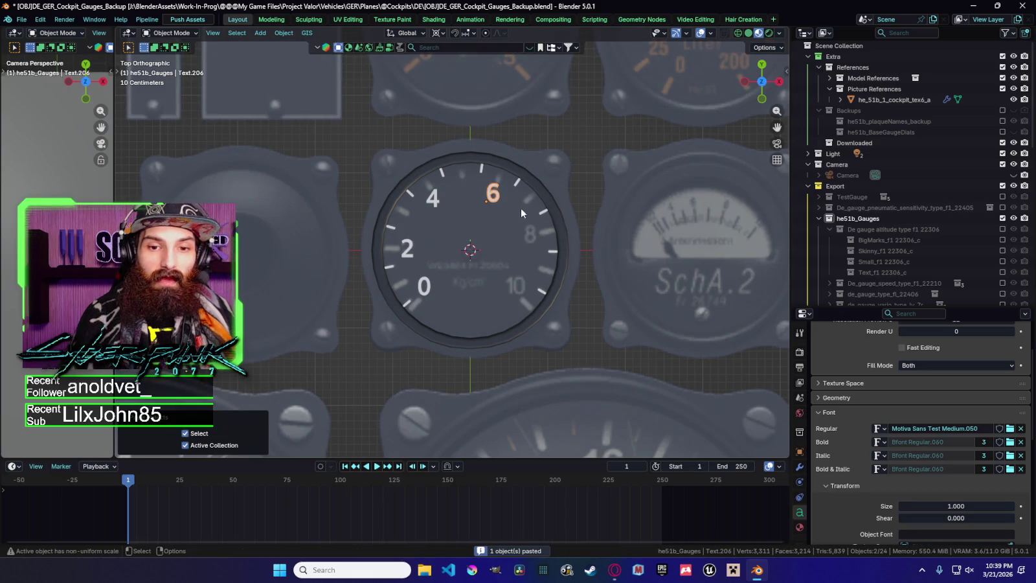
pyautogui.press('g')
pyautogui.click(561, 300)
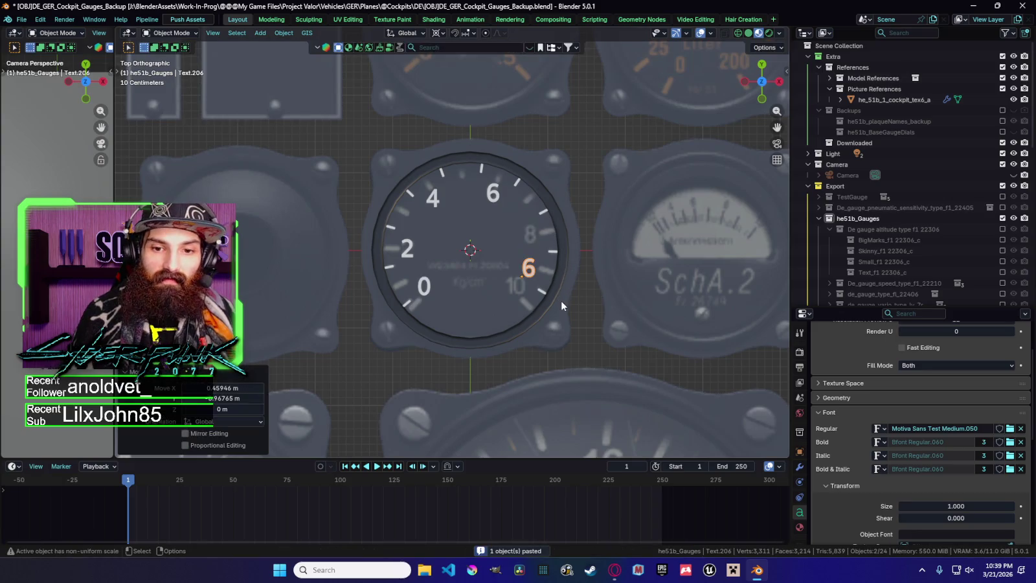
pyautogui.press('Tab')
pyautogui.press('BackSpace')
pyautogui.write('8')
pyautogui.press('Tab')
pyautogui.press('g')
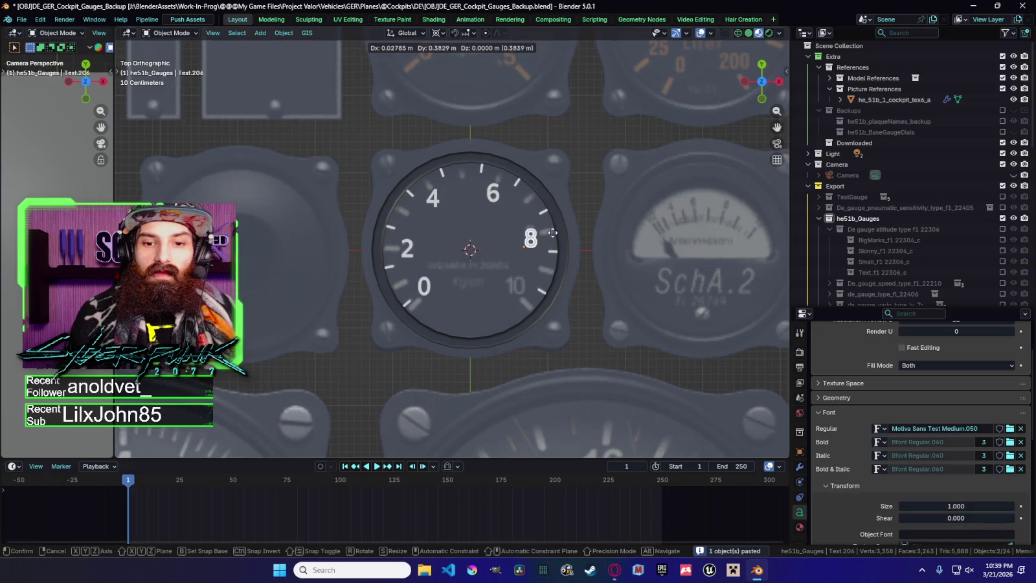
pyautogui.click(552, 230)
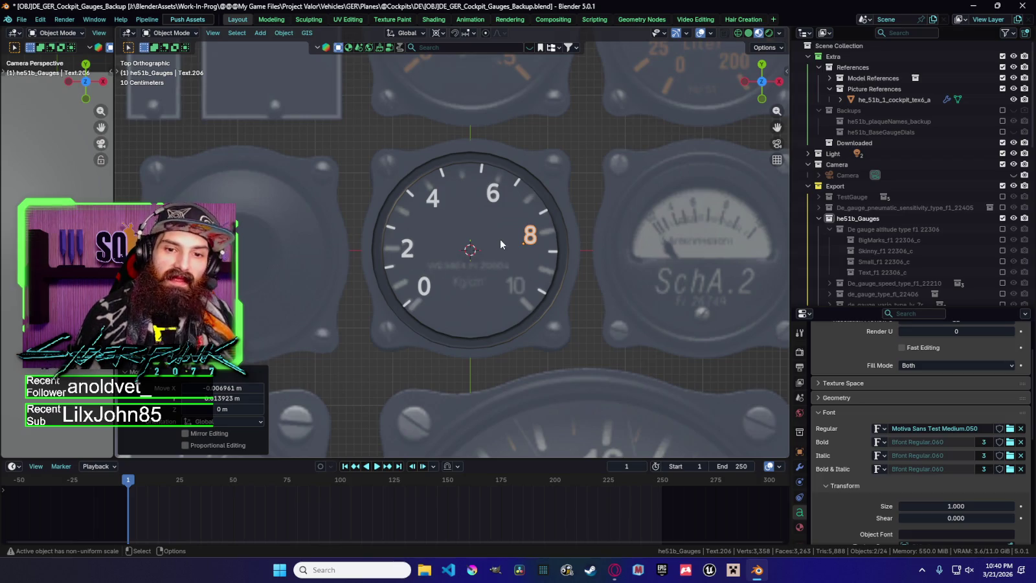
# Step: Duplicate the 8 numeral and retype the copy's text as 10
pyautogui.hotkey('ctrl', 'c')
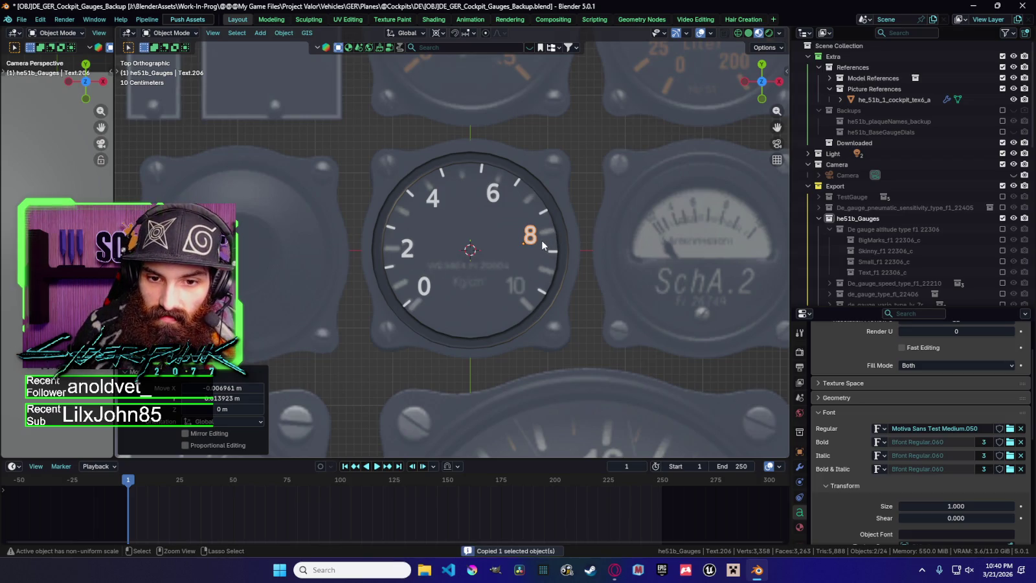
pyautogui.hotkey('ctrl', 'v')
pyautogui.press('Tab')
pyautogui.press('BackSpace')
pyautogui.write('10')
pyautogui.press('Tab')
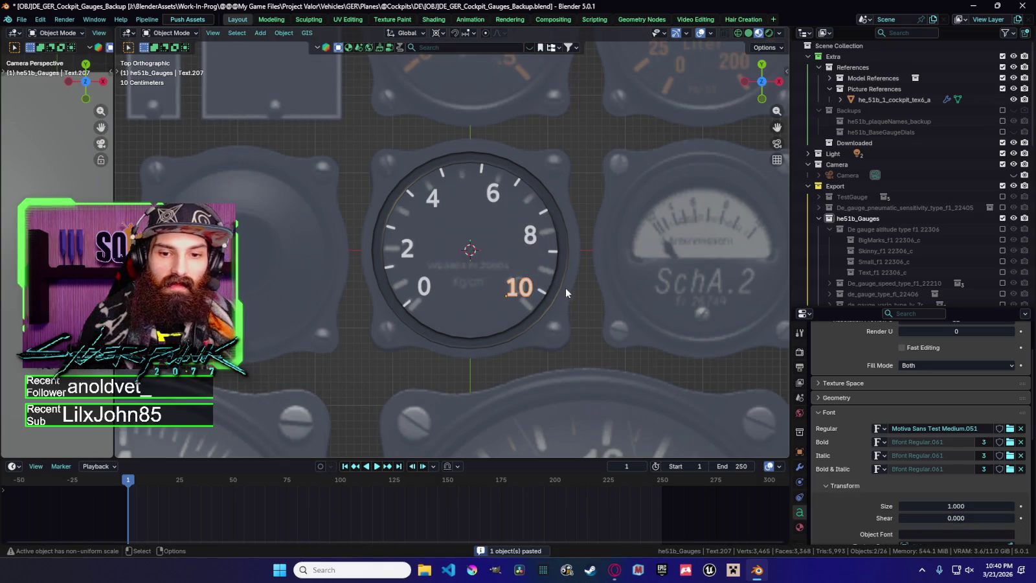
# Step: Shift the 10 right along X and enlarge it slightly
pyautogui.press('g')
pyautogui.press('x')
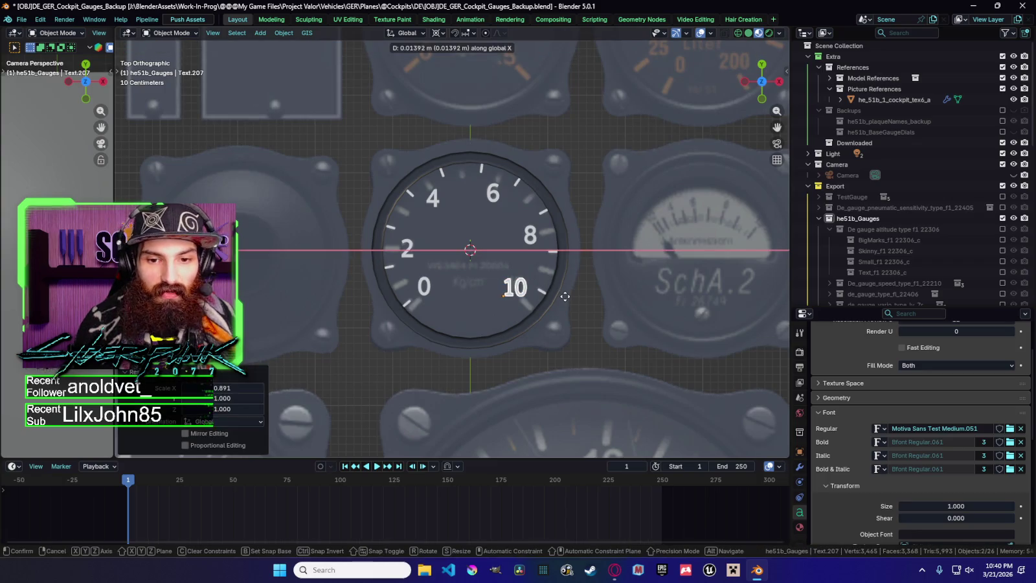
pyautogui.click(564, 298)
pyautogui.press('s')
pyautogui.rightClick(553, 294)
pyautogui.press('s')
pyautogui.click(557, 296)
# Step: Nudge the 10 along X, narrow it, and return to orthographic view
pyautogui.press('g')
pyautogui.press('x')
pyautogui.click(556, 296)
pyautogui.press('s')
pyautogui.press('x')
pyautogui.click(550, 297)
pyautogui.press('KP_5')
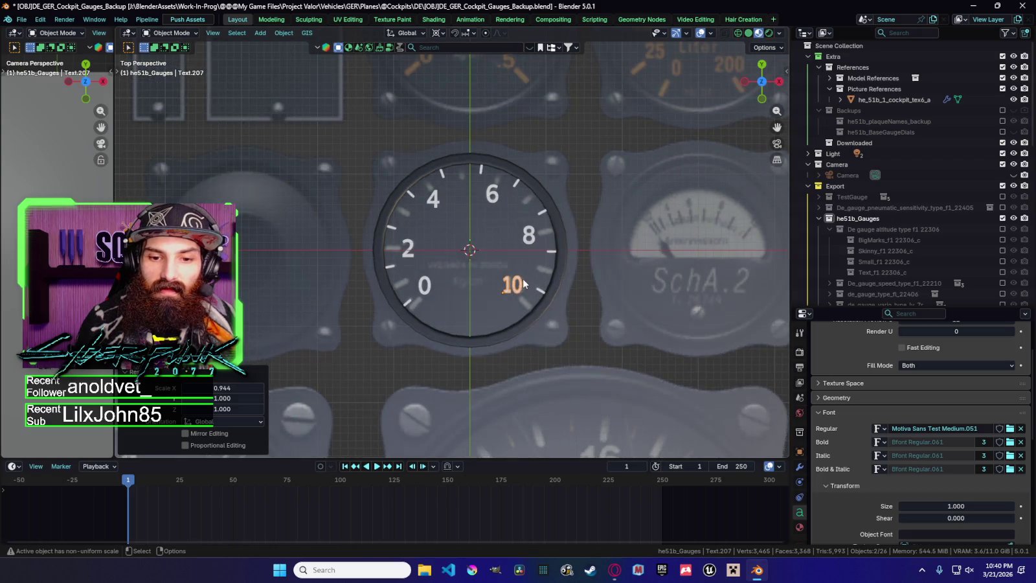
pyautogui.press('KP_5')
# Step: Widen the 10 along X, settle its size, and raise it slightly on Y
pyautogui.press('g')
pyautogui.rightClick(538, 271)
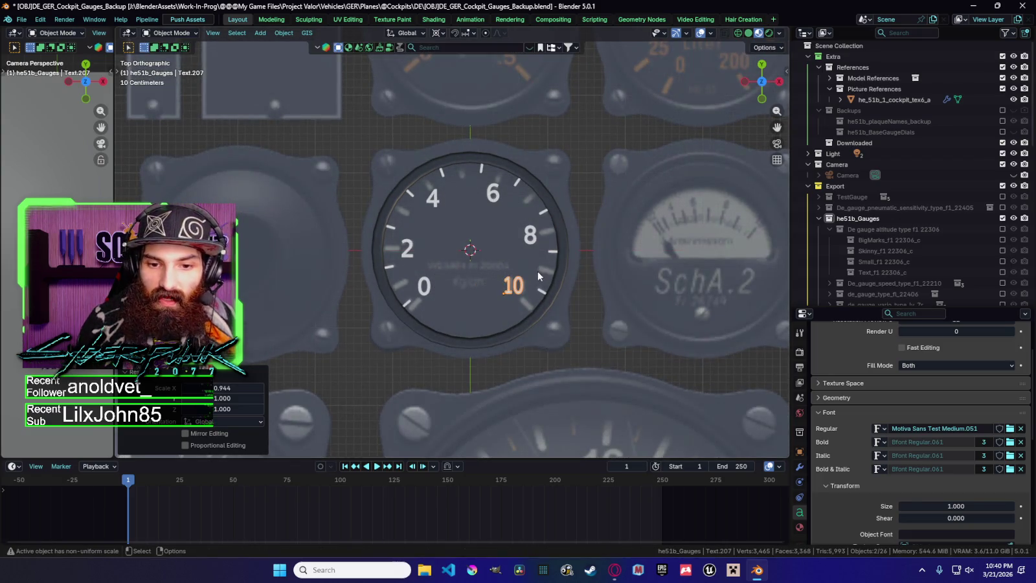
pyautogui.press('s')
pyautogui.press('x')
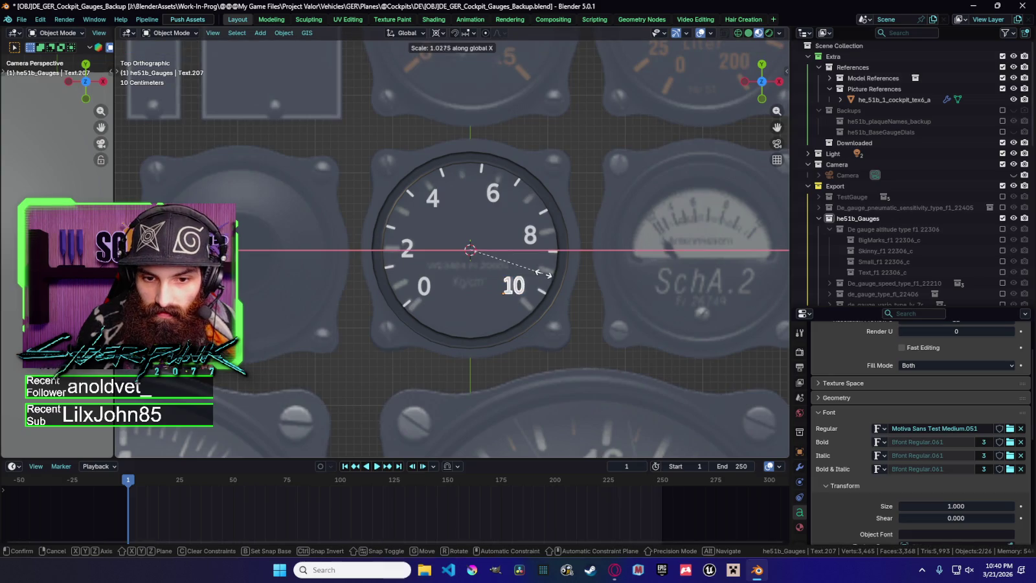
pyautogui.click(548, 273)
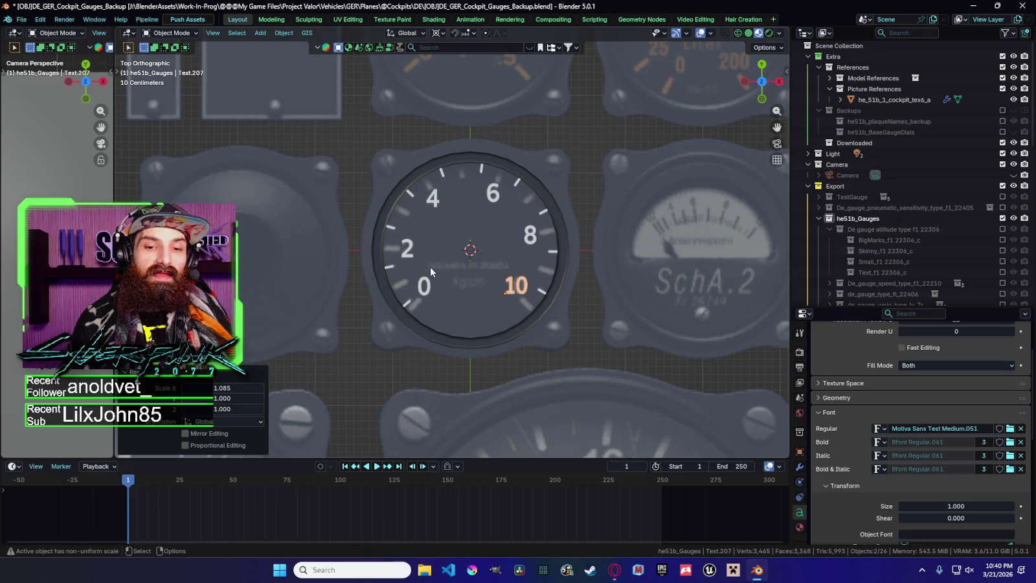
pyautogui.press('s')
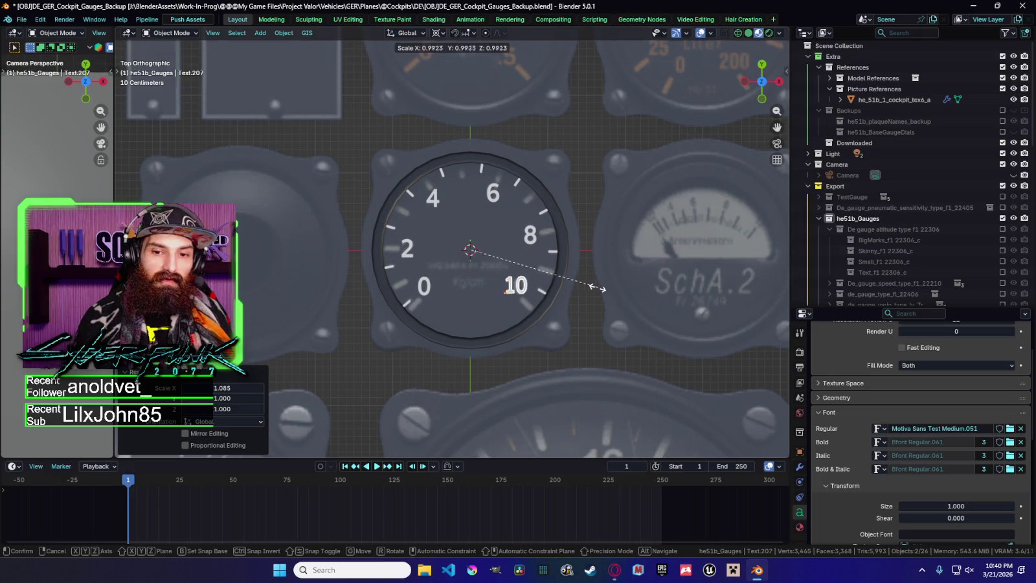
pyautogui.rightClick(586, 290)
pyautogui.click(583, 286)
pyautogui.press('g')
pyautogui.press('y')
pyautogui.click(581, 292)
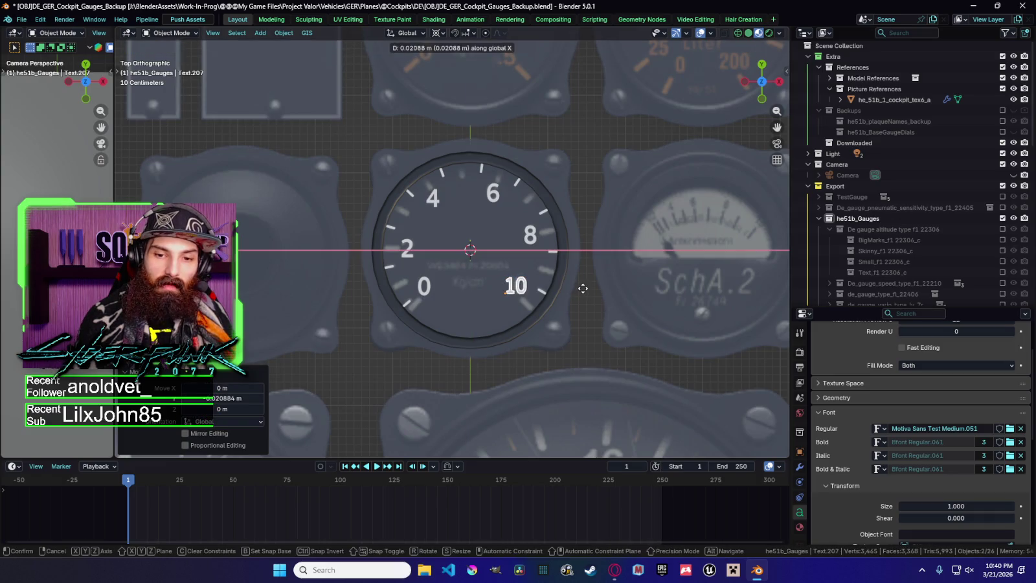
# Step: Hide an object to check alignment, then finalize the 10's width and horizontal position
pyautogui.press('h')
pyautogui.press('g')
pyautogui.press('y')
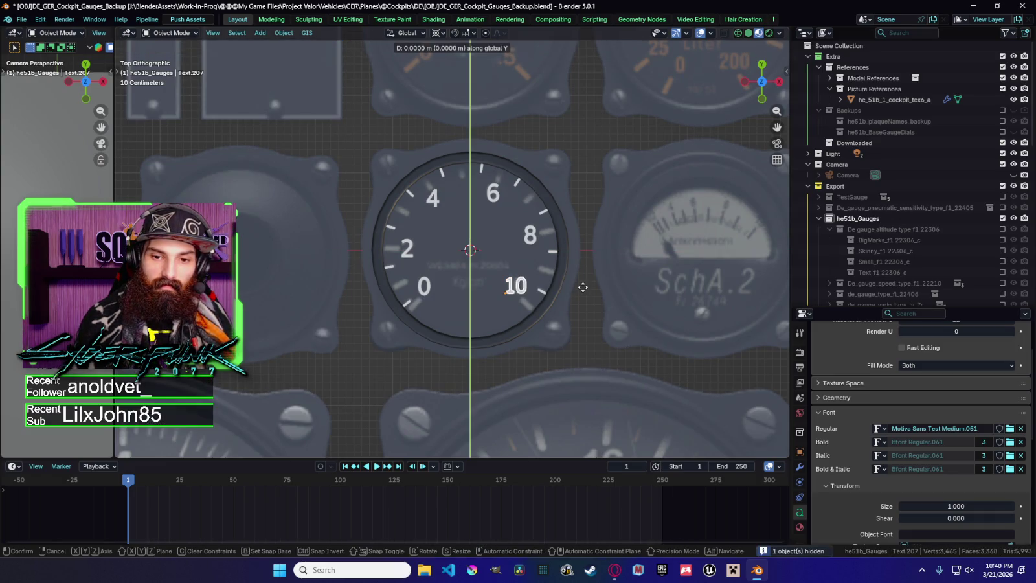
pyautogui.click(583, 282)
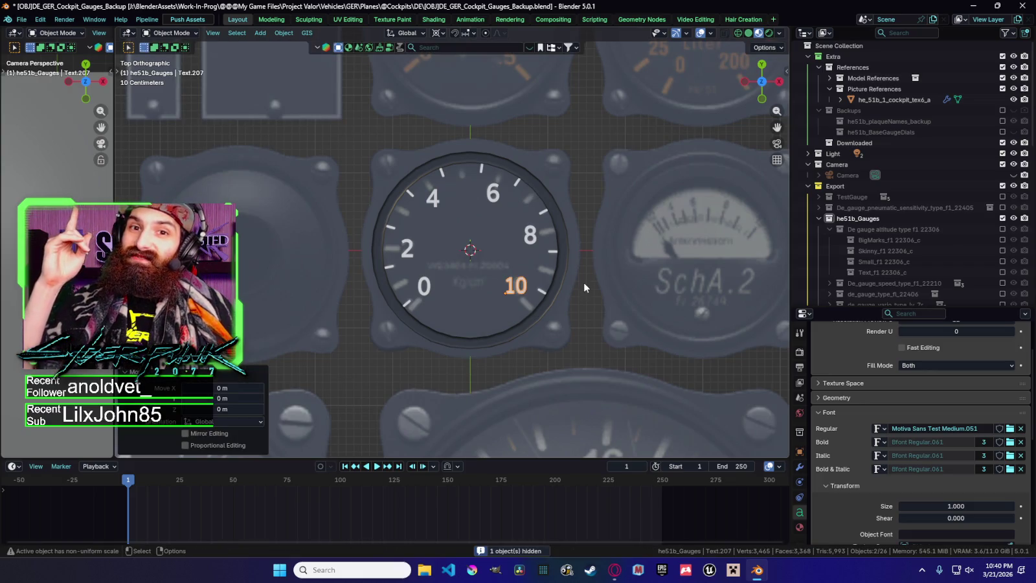
pyautogui.press('s')
pyautogui.press('x')
pyautogui.click(590, 287)
pyautogui.press('g')
pyautogui.press('x')
pyautogui.click(590, 286)
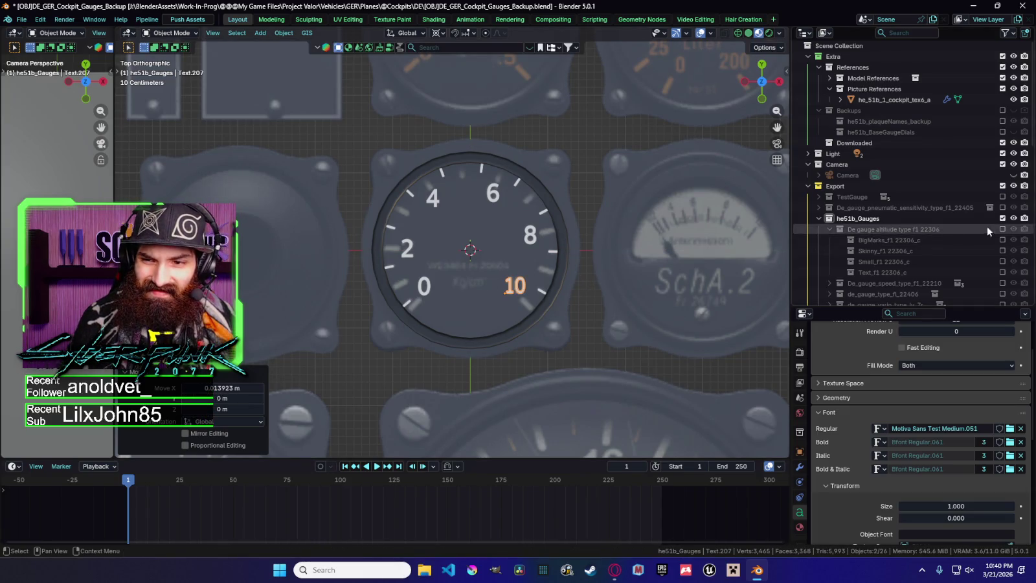
# Step: Enable the BigOneshe51b_Gauges_kg_cm 1 collection in the Outliner
pyautogui.scroll(-3, 985, 227)
pyautogui.scroll(-4, 968, 220)
pyautogui.scroll(-2, 964, 220)
pyautogui.click(1001, 175)
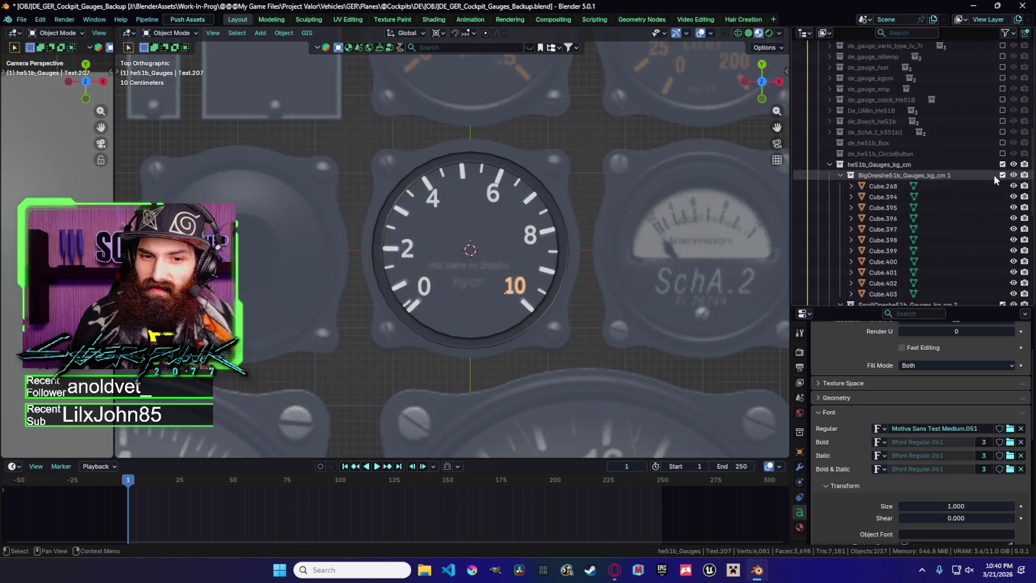
# Step: Select the tick mark Cube.268 and enter its mesh edit mode
pyautogui.click(417, 307)
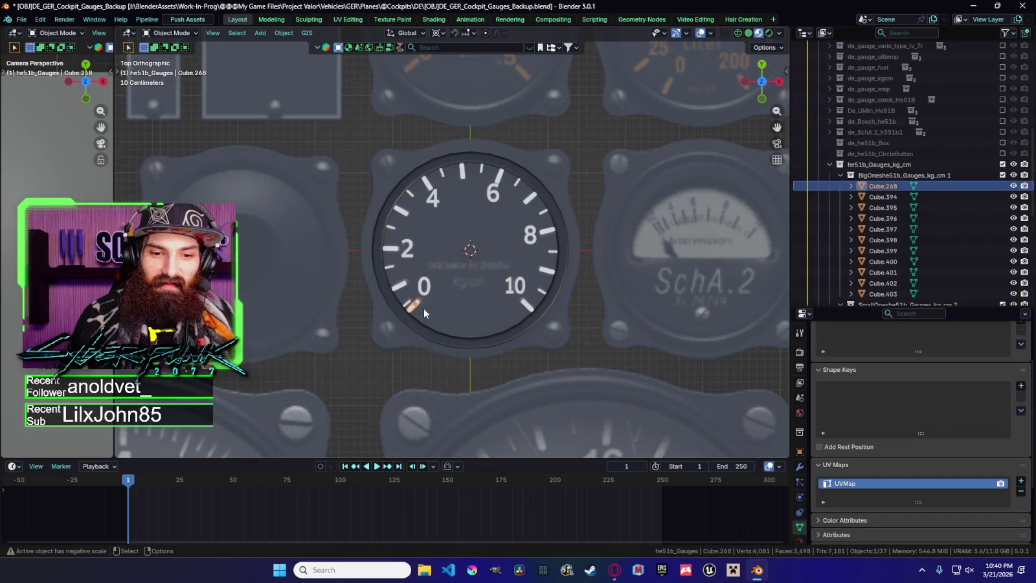
pyautogui.scroll(3, 424, 309)
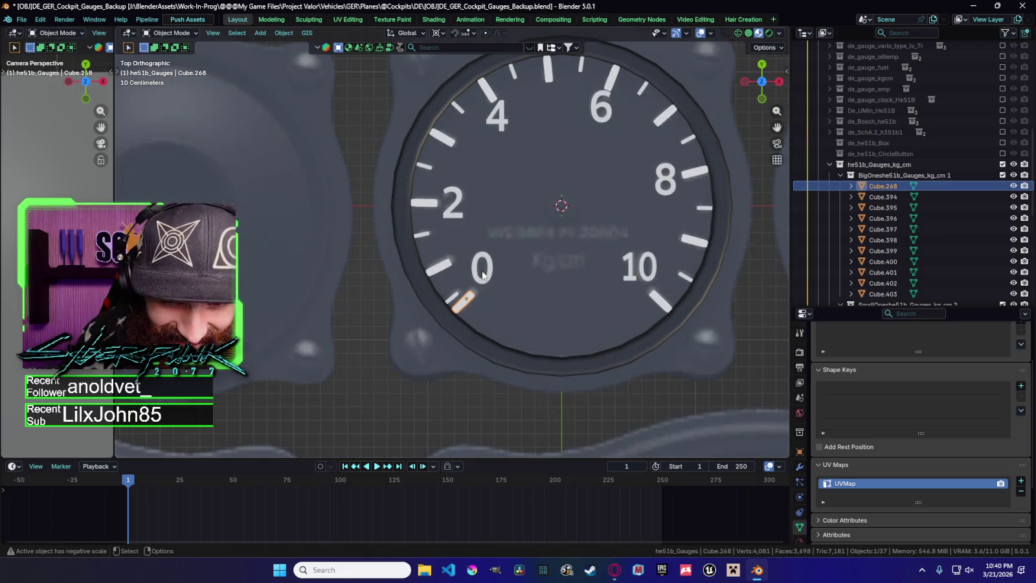
pyautogui.scroll(1, 457, 301)
pyautogui.scroll(2, 483, 314)
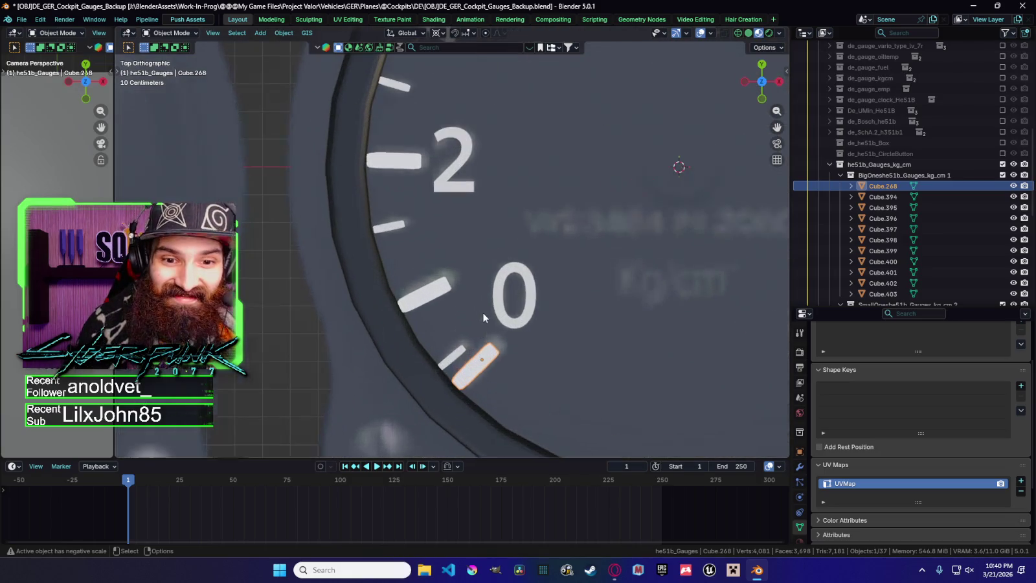
pyautogui.scroll(-3, 485, 316)
pyautogui.scroll(1, 488, 311)
pyautogui.press('Tab')
# Step: Box-select Cube.268's corner vertices, then return to object mode and deselect
pyautogui.scroll(2, 483, 310)
pyautogui.scroll(2, 476, 306)
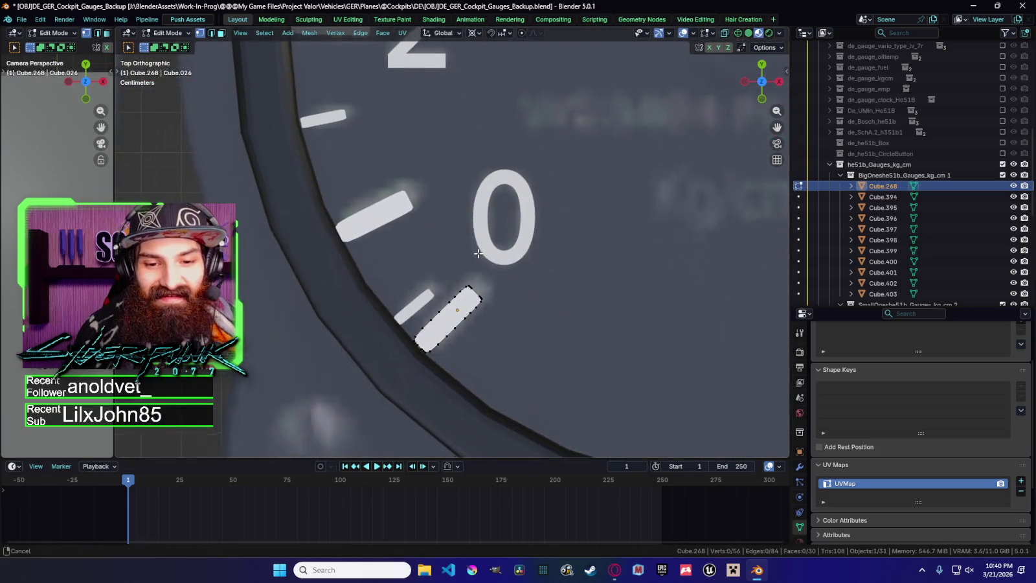
pyautogui.scroll(2, 469, 301)
pyautogui.press('b')
pyautogui.moveTo(465, 298); pyautogui.dragTo(500, 306)
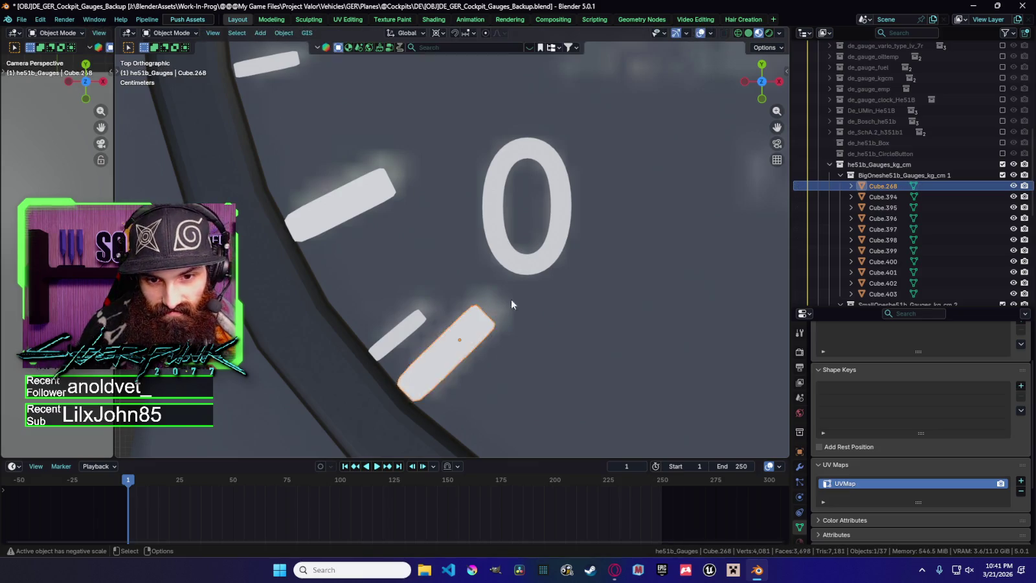
pyautogui.press('Tab')
pyautogui.scroll(-5, 512, 305)
pyautogui.click(538, 312)
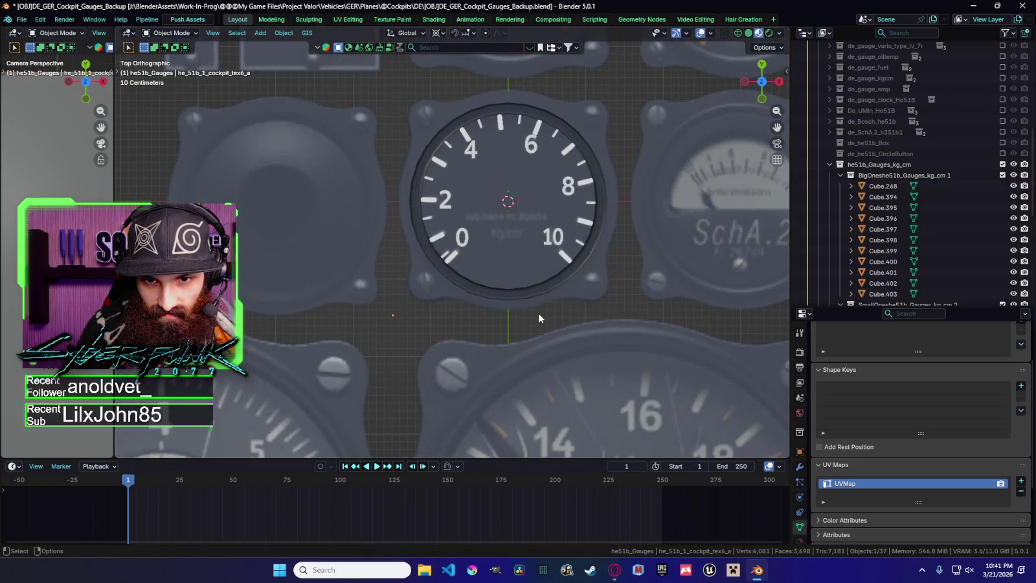
# Step: Rotate tick mark Cube.403 180° about its own origin and move it just below the 10
pyautogui.click(573, 260)
pyautogui.scroll(1, 505, 269)
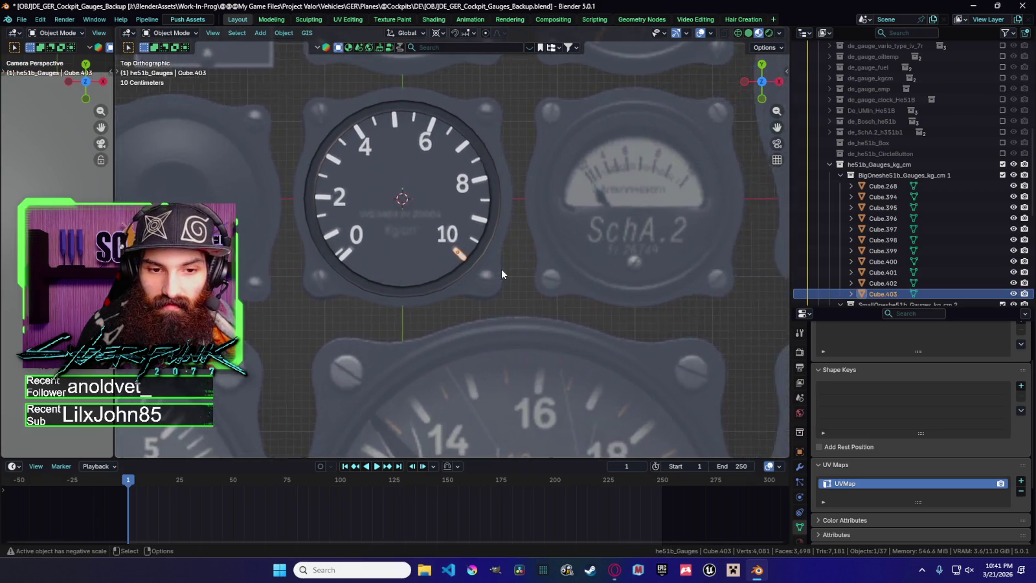
pyautogui.scroll(5, 518, 275)
pyautogui.press('r')
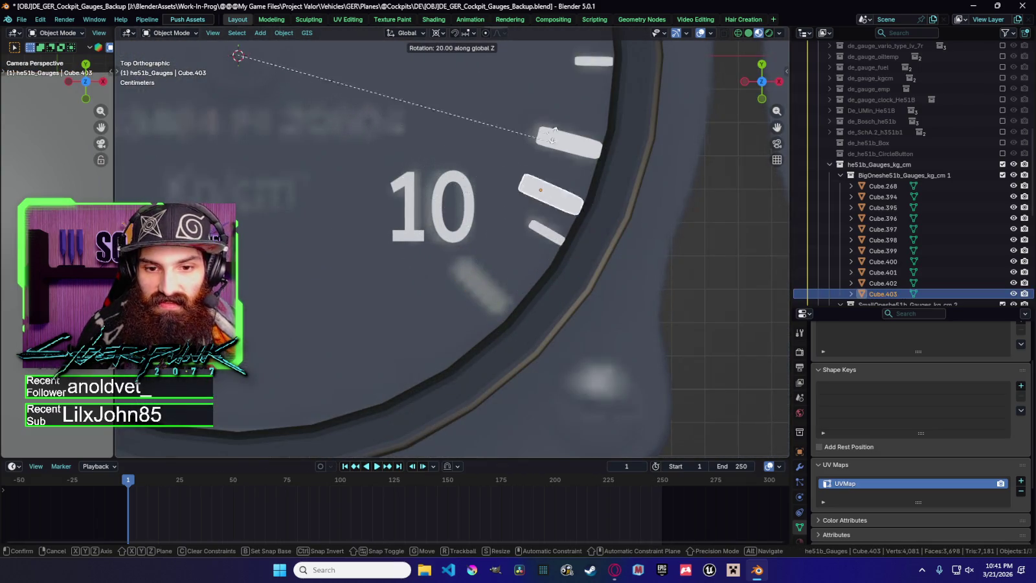
pyautogui.rightClick(525, 88)
pyautogui.click(439, 33)
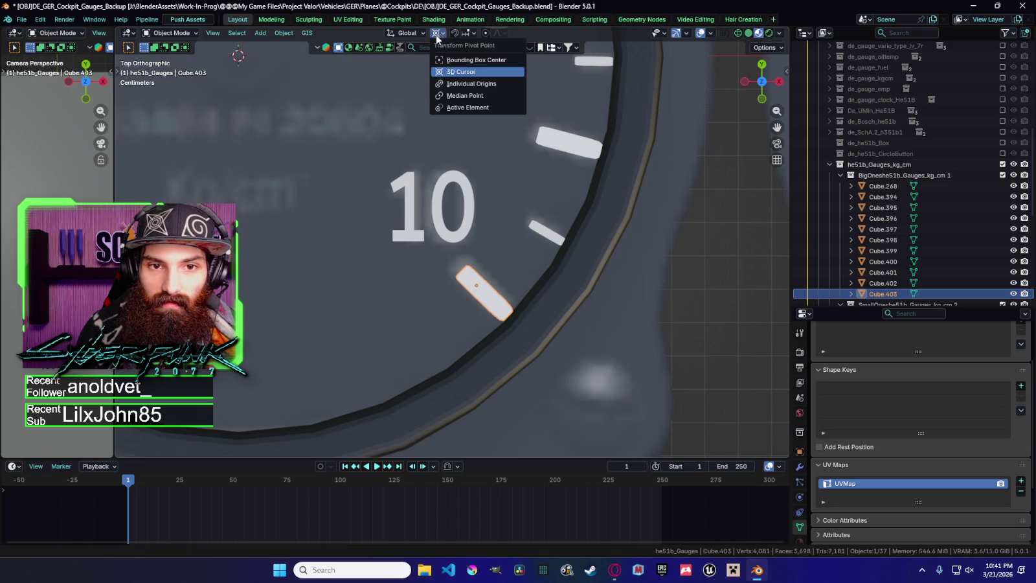
pyautogui.click(476, 65)
pyautogui.press('r')
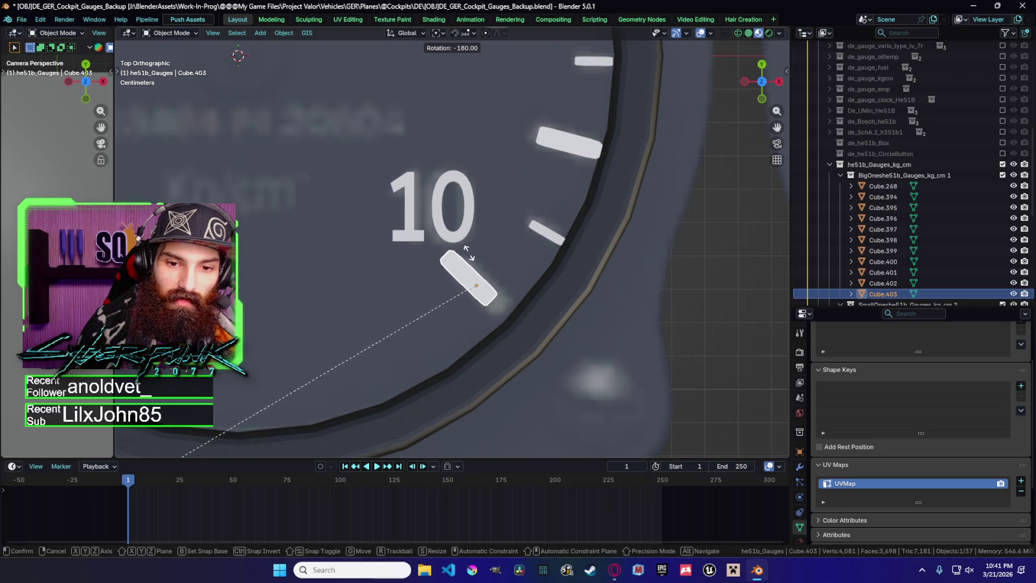
pyautogui.click(482, 235)
pyautogui.press('g')
pyautogui.click(489, 232)
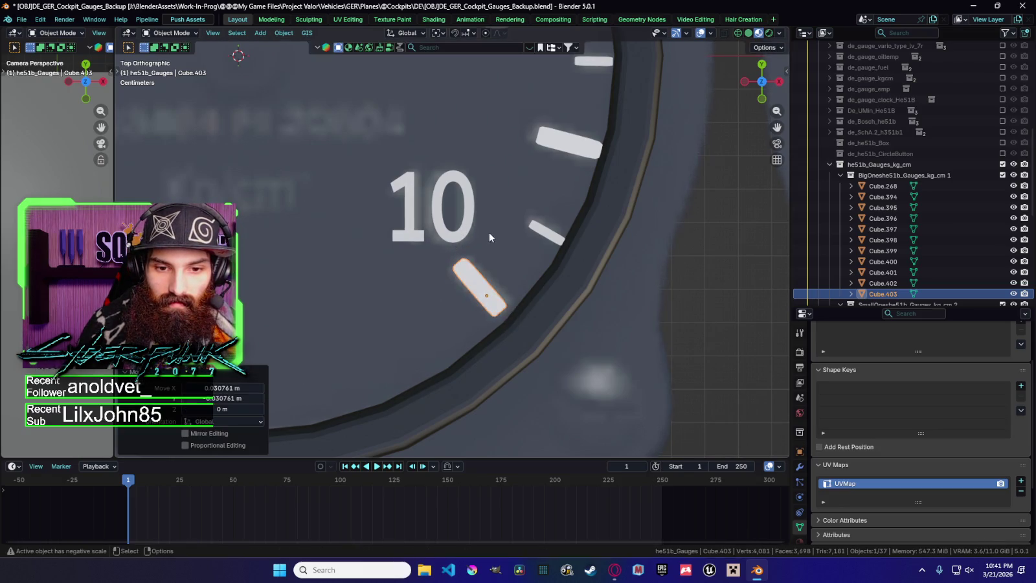
# Step: Select the gauge body and zoom the view out
pyautogui.scroll(-6, 492, 233)
pyautogui.click(532, 237)
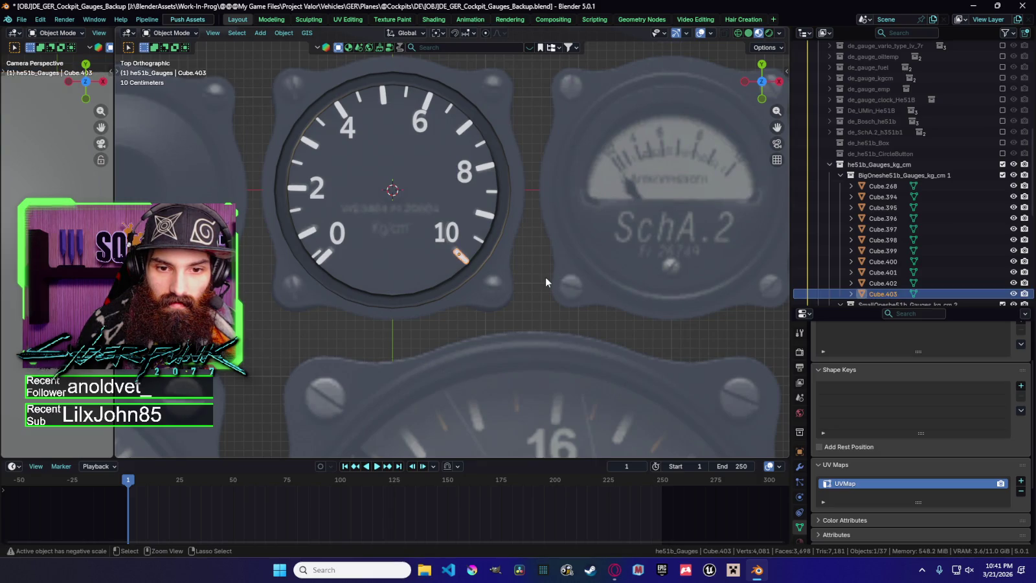
pyautogui.scroll(5, 461, 278)
pyautogui.scroll(-5, 336, 273)
pyautogui.scroll(-4, 403, 285)
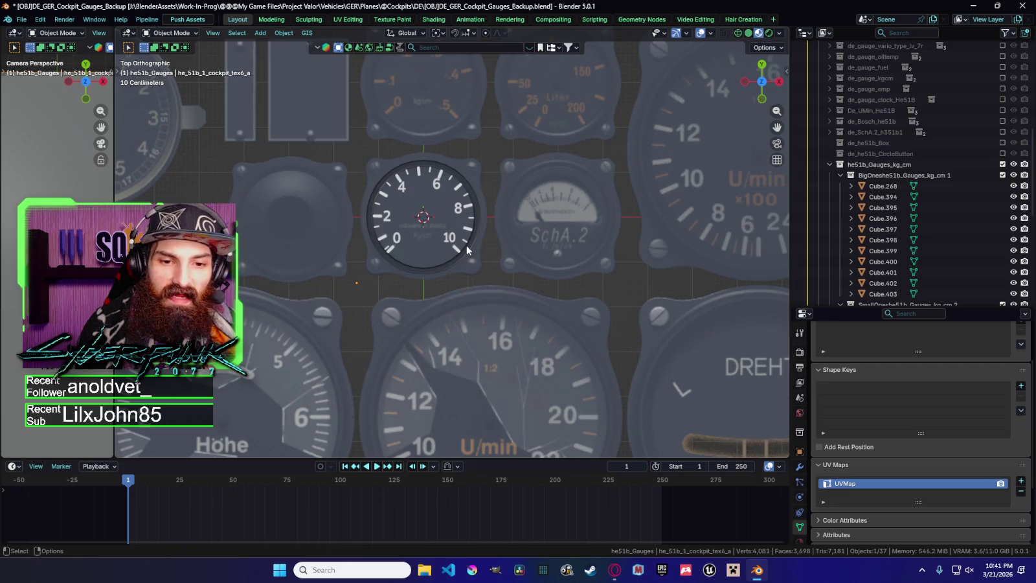
# Step: Select the 6 numeral Text.205 and shift it slightly up beside its tick
pyautogui.scroll(1, 456, 246)
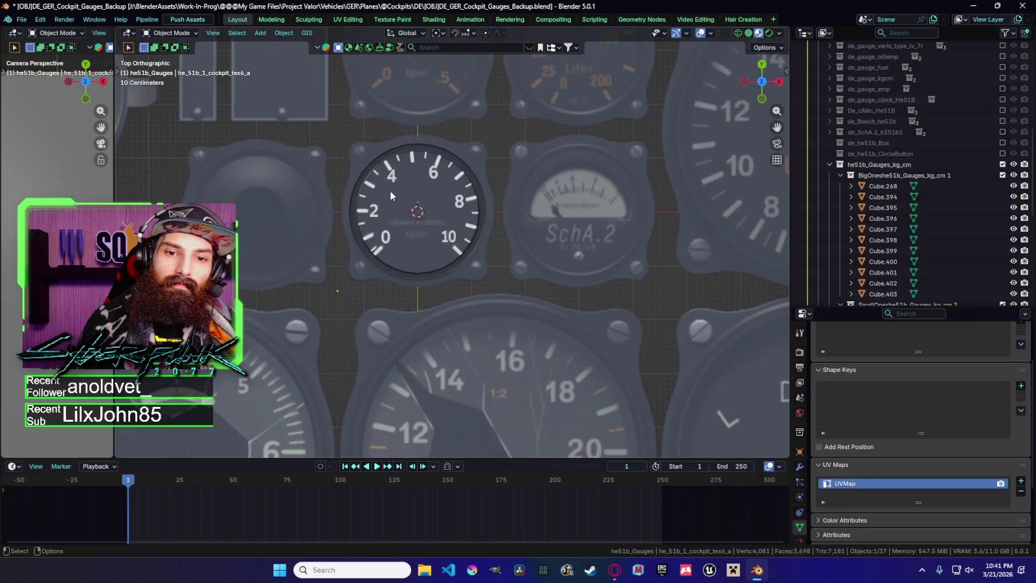
pyautogui.click(436, 179)
pyautogui.click(435, 179)
pyautogui.click(435, 179)
pyautogui.press('g')
pyautogui.click(433, 176)
pyautogui.press('g')
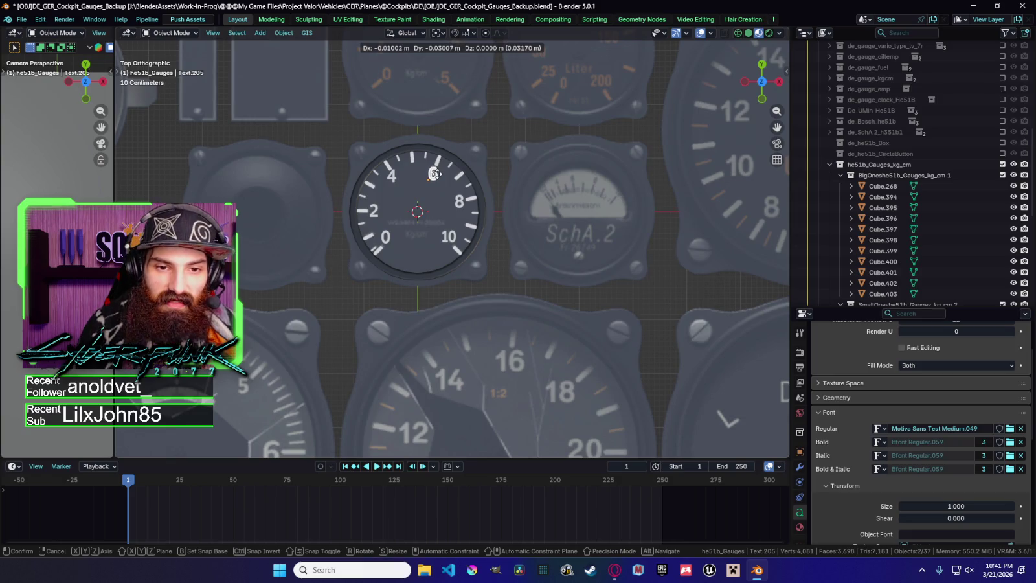
pyautogui.click(434, 174)
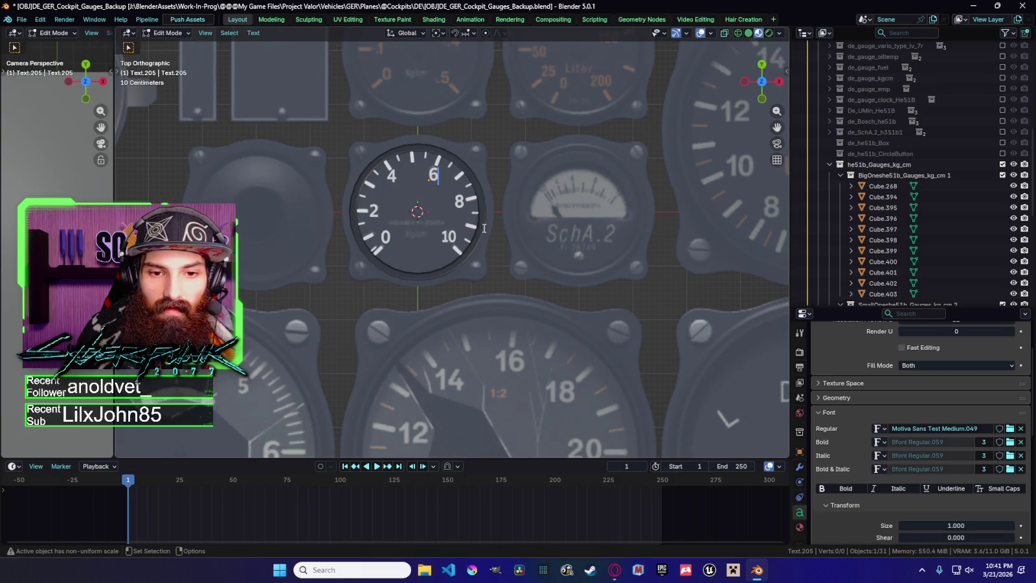
# Step: Enter and leave Edit Mode on the gauge body mesh, then reselect the 6 numeral
pyautogui.click(525, 235)
pyautogui.scroll(-3, 524, 233)
pyautogui.press('Tab')
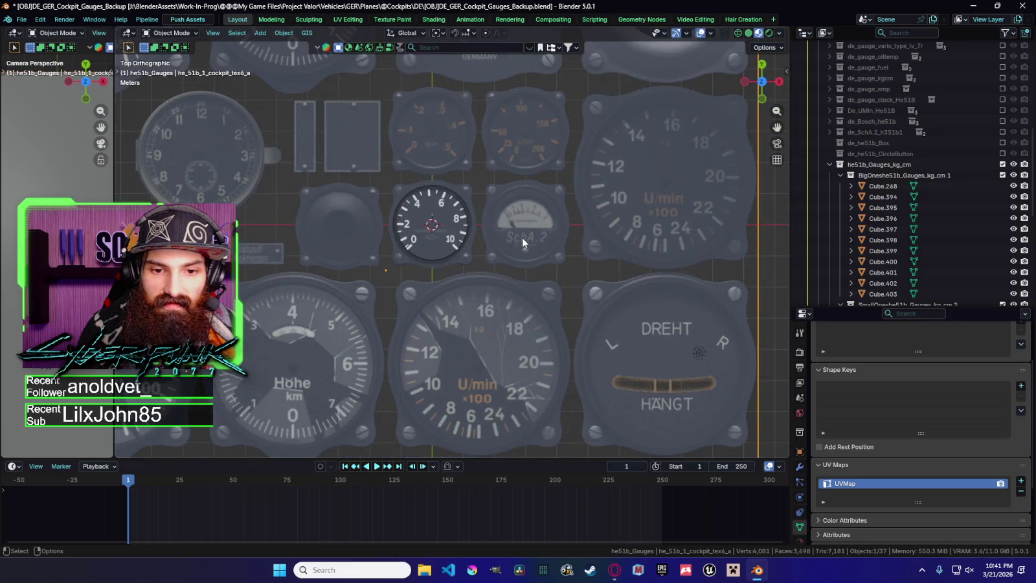
pyautogui.scroll(-3, 583, 239)
pyautogui.scroll(8, 653, 241)
pyautogui.press('Tab')
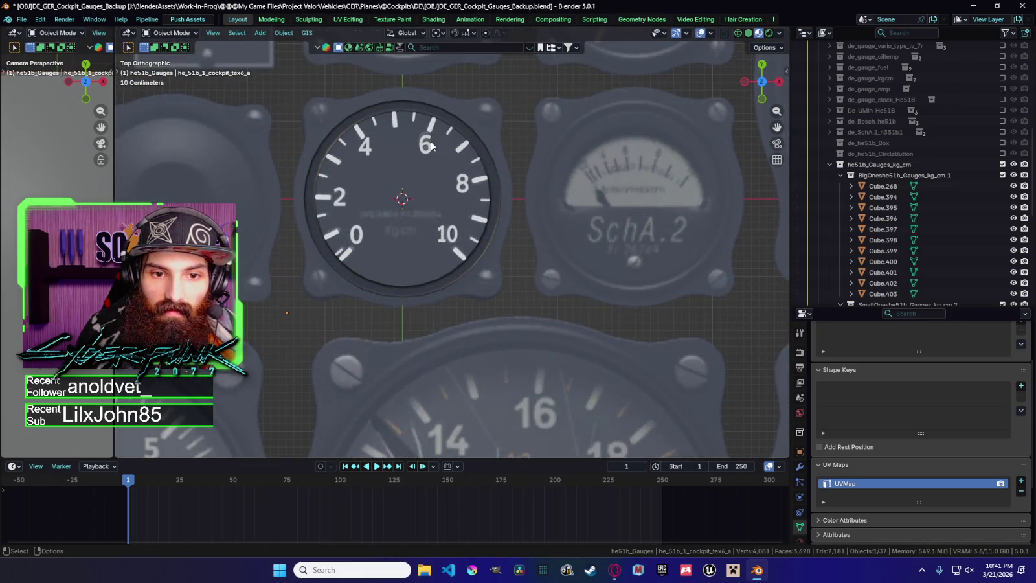
pyautogui.click(425, 146)
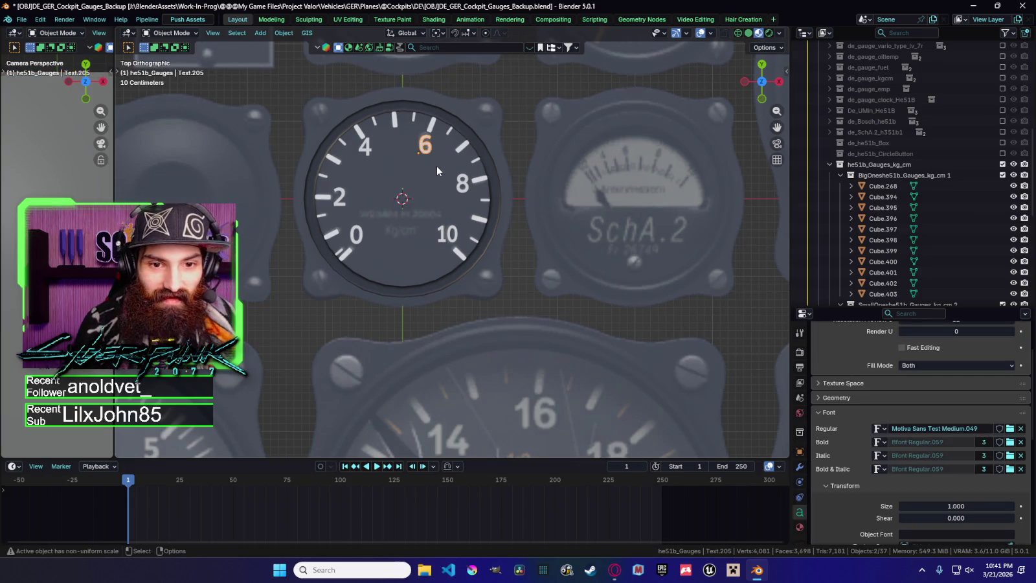
# Step: Duplicate the 6 numeral into a 'kg' label placed left of the dial centre
pyautogui.hotkey('shift', 'd')
pyautogui.press('y')
pyautogui.click(442, 226)
pyautogui.press('Tab')
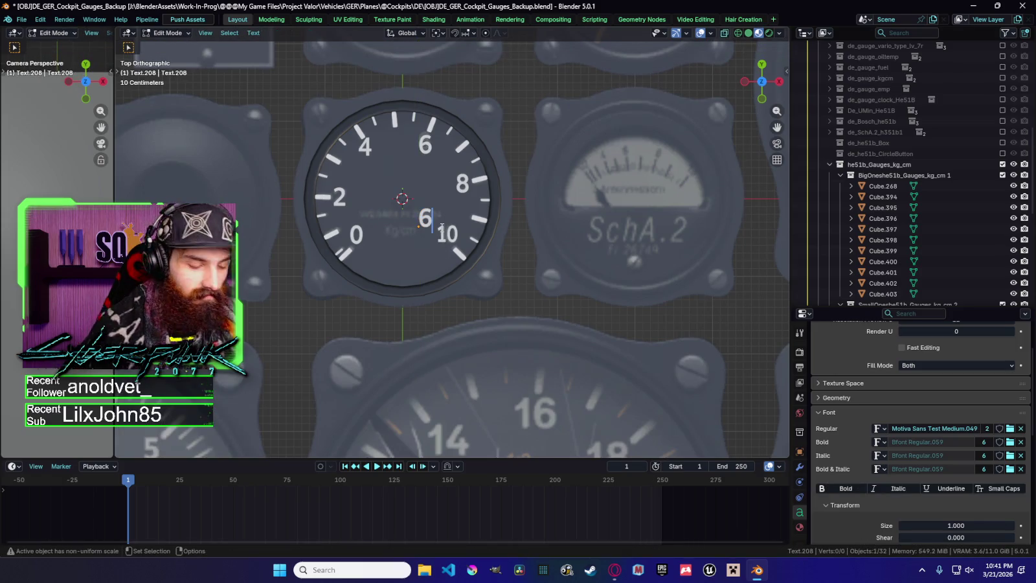
pyautogui.press('BackSpace')
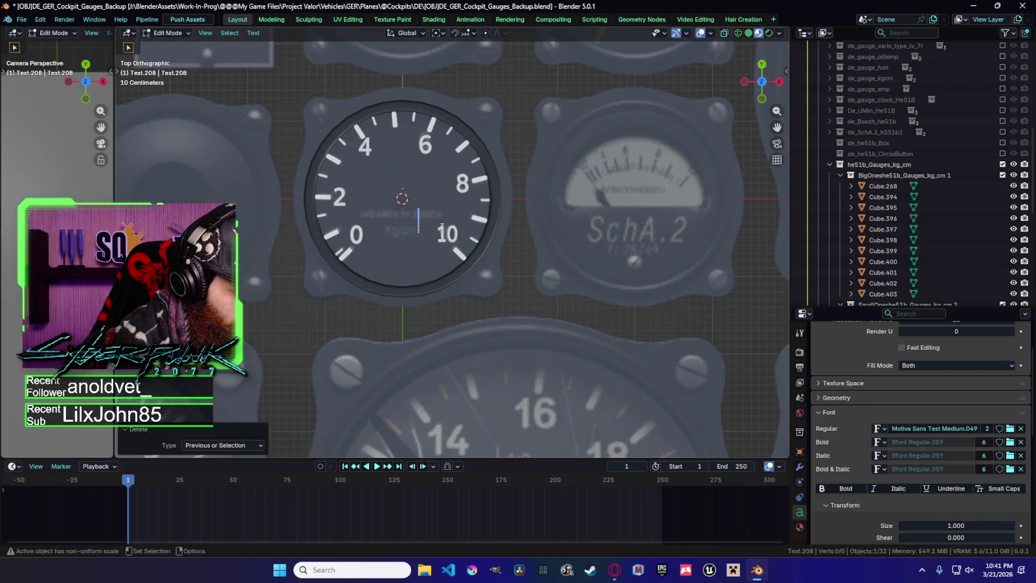
pyautogui.write('kg')
pyautogui.press('BackSpace')
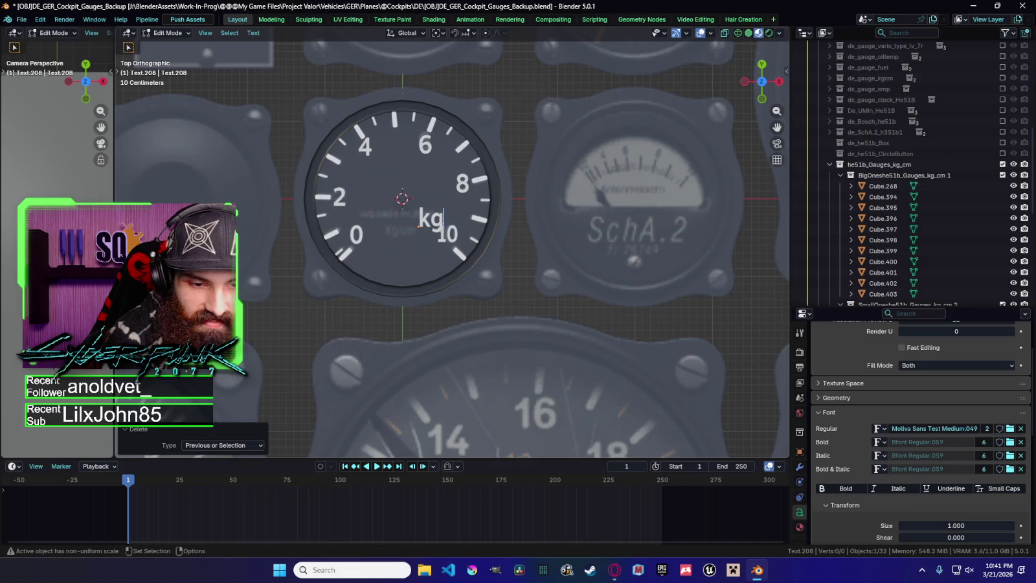
pyautogui.press('Tab')
pyautogui.press('g')
pyautogui.press('x')
pyautogui.click(387, 230)
# Step: Duplicate the kg label and place the copy to its right along X
pyautogui.hotkey('shift', 'd')
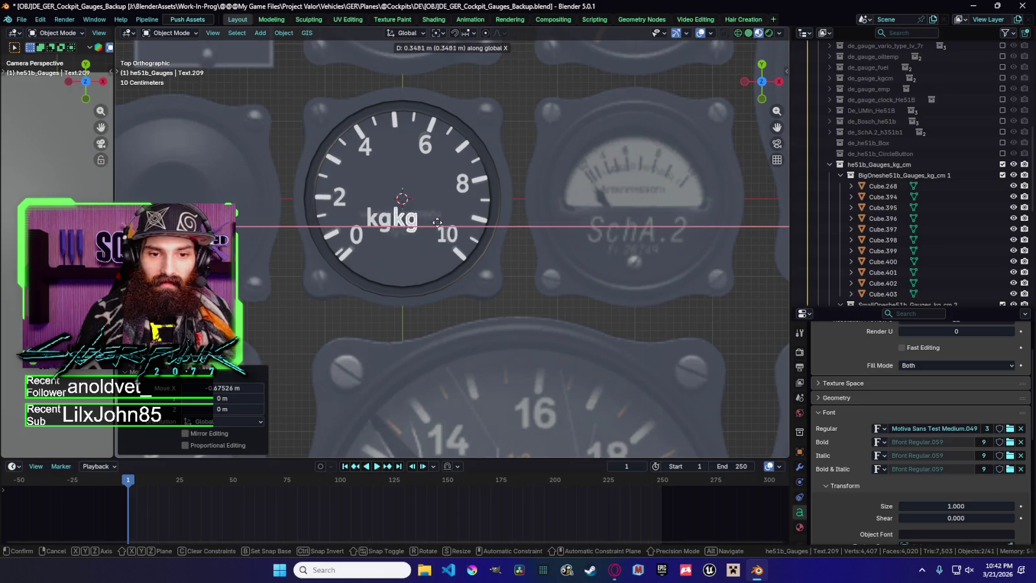
pyautogui.press('x')
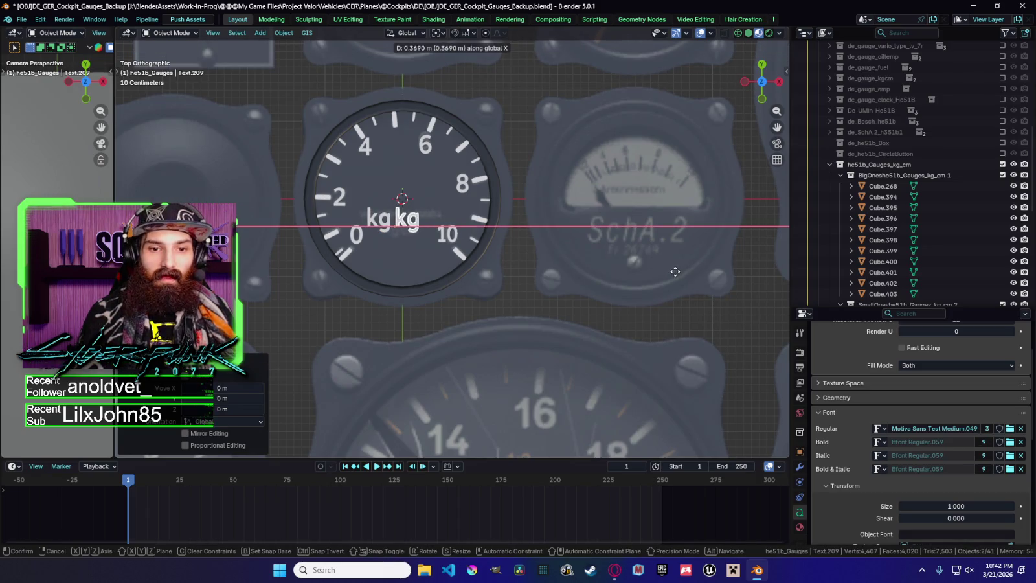
pyautogui.click(673, 271)
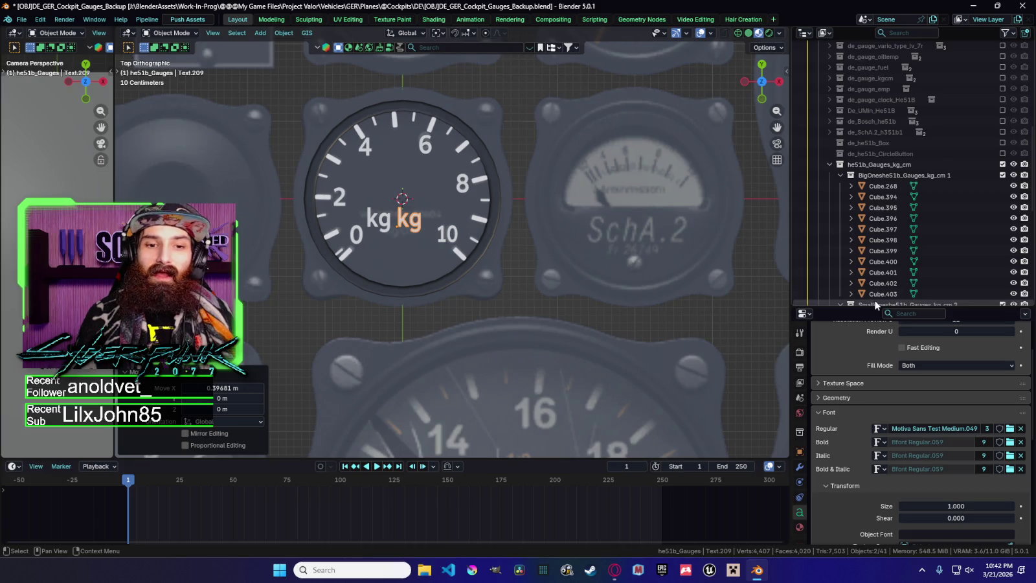
pyautogui.press('g')
pyautogui.press('x')
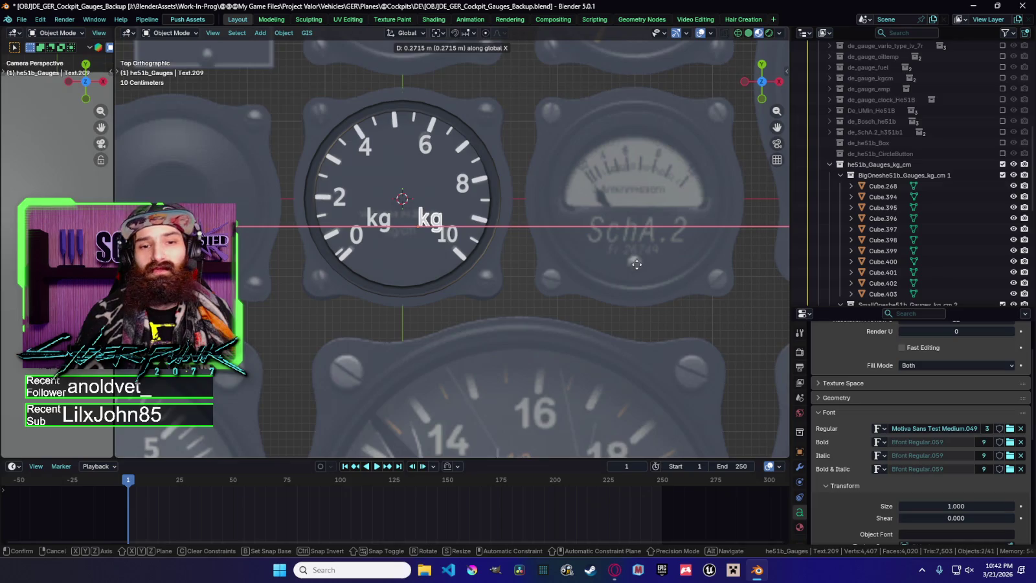
pyautogui.click(639, 265)
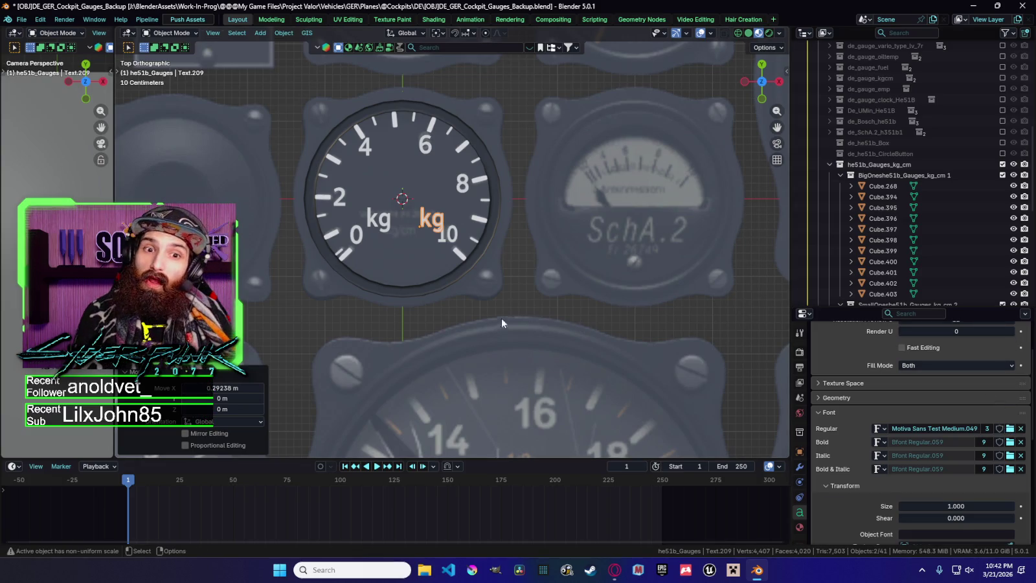
# Step: Change the copy's text to 'cm' and slide it closer to kg
pyautogui.press('Tab')
pyautogui.press('BackSpace')
pyautogui.press('BackSpace')
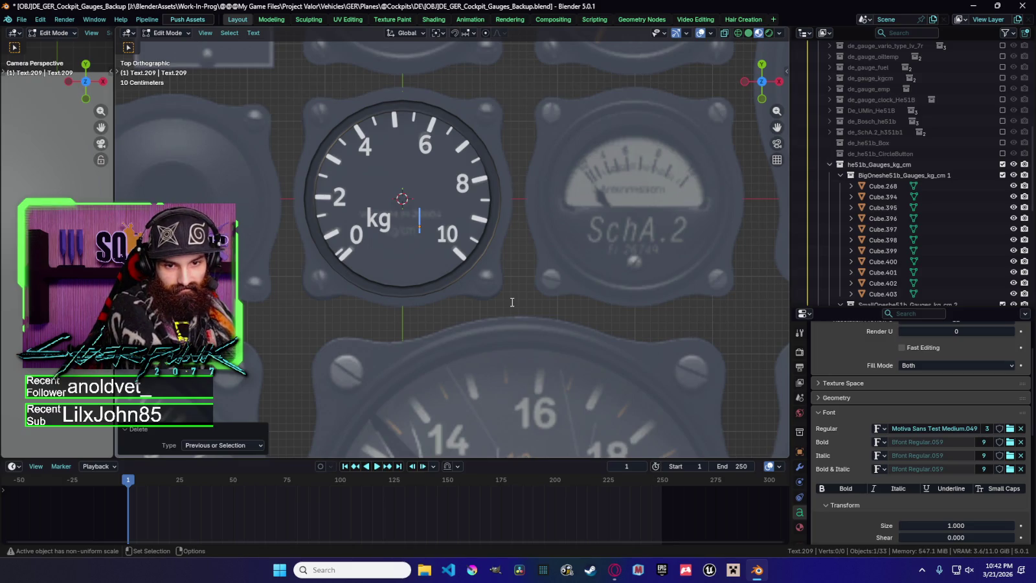
pyautogui.write('cm')
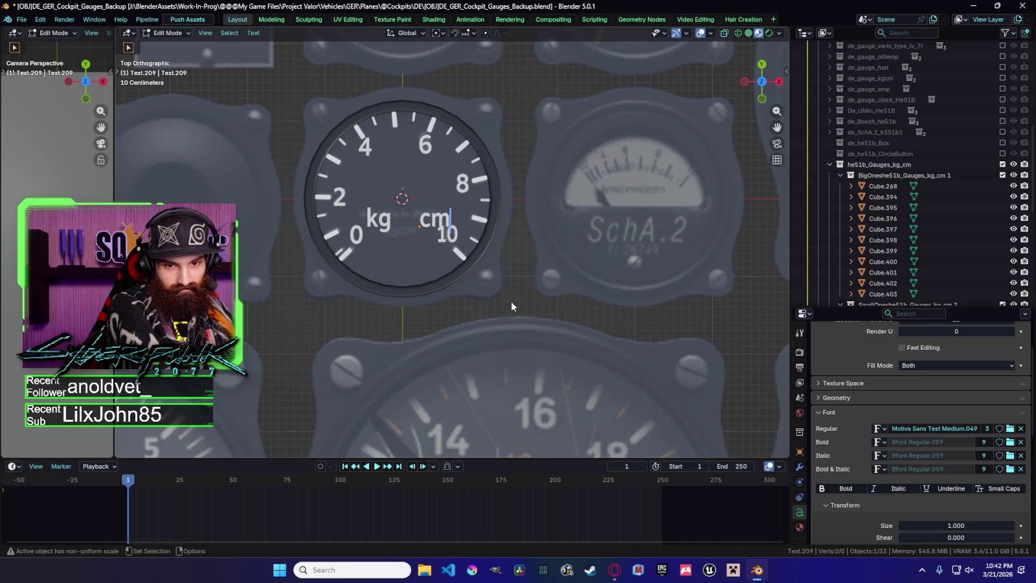
pyautogui.press('Tab')
pyautogui.press('g')
pyautogui.press('x')
pyautogui.click(493, 300)
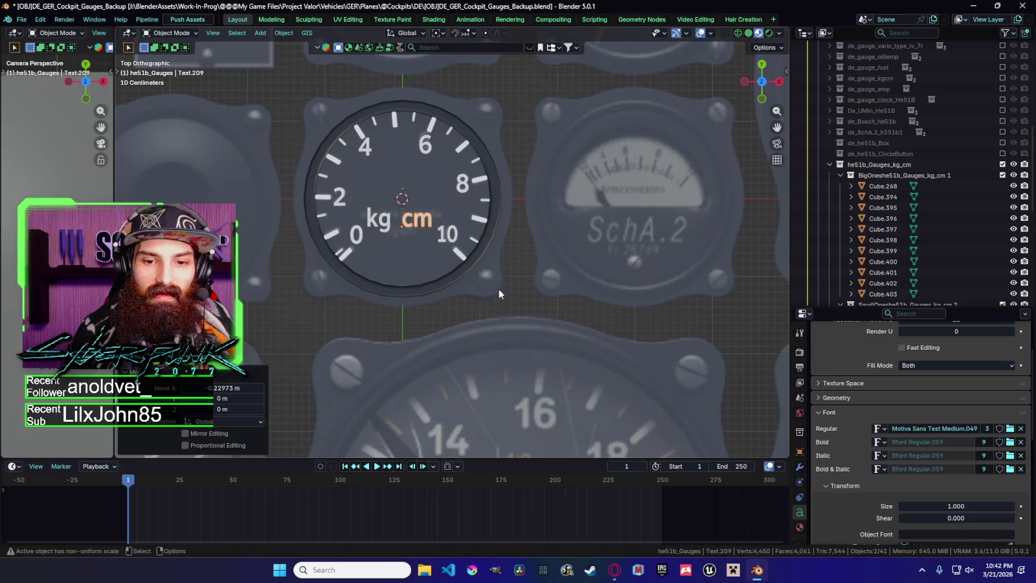
pyautogui.click(496, 295)
pyautogui.hotkey('shift', 'a')
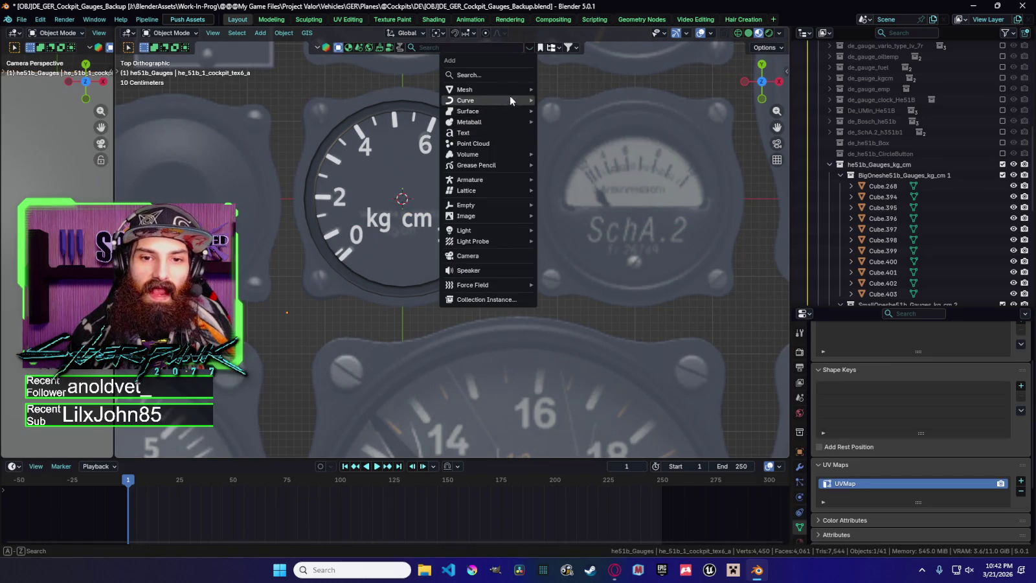
pyautogui.click(562, 88)
pyautogui.press('s')
pyautogui.press('x')
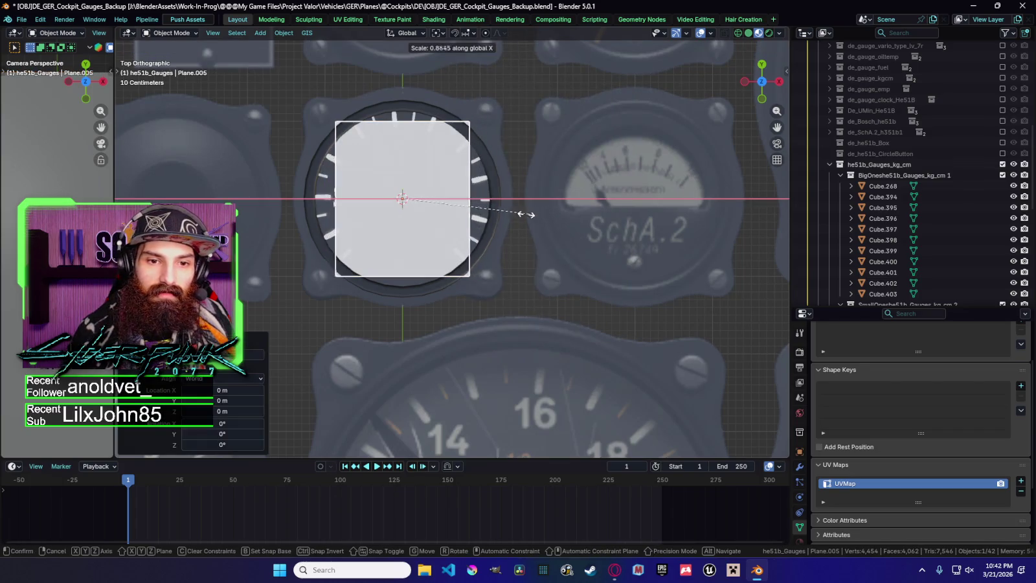
pyautogui.click(403, 191)
pyautogui.press('s')
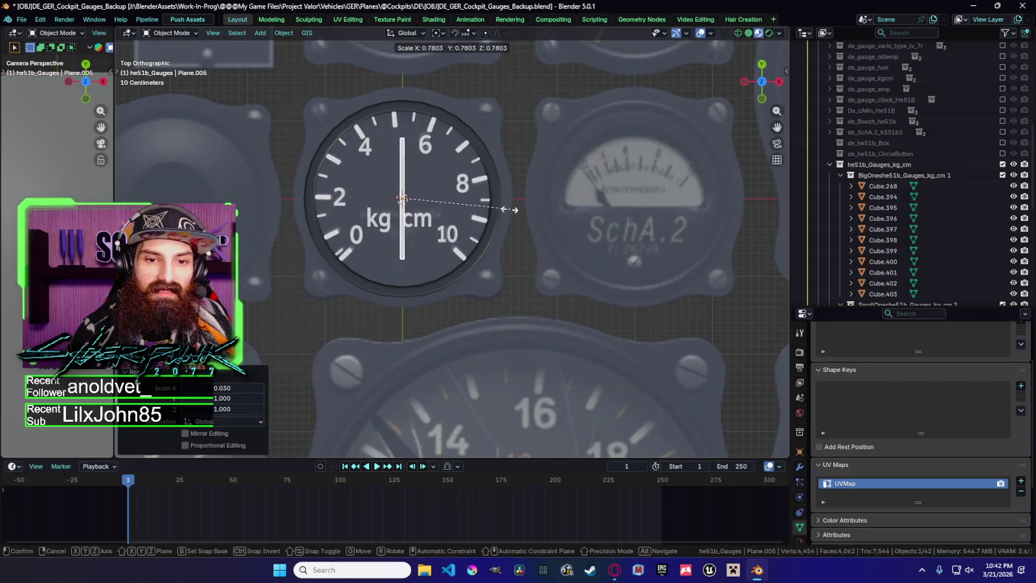
pyautogui.click(418, 197)
pyautogui.press('g')
pyautogui.press('x')
pyautogui.press('Escape')
pyautogui.press('g')
pyautogui.press('y')
pyautogui.click(430, 219)
pyautogui.press('s')
pyautogui.click(452, 230)
pyautogui.press('r')
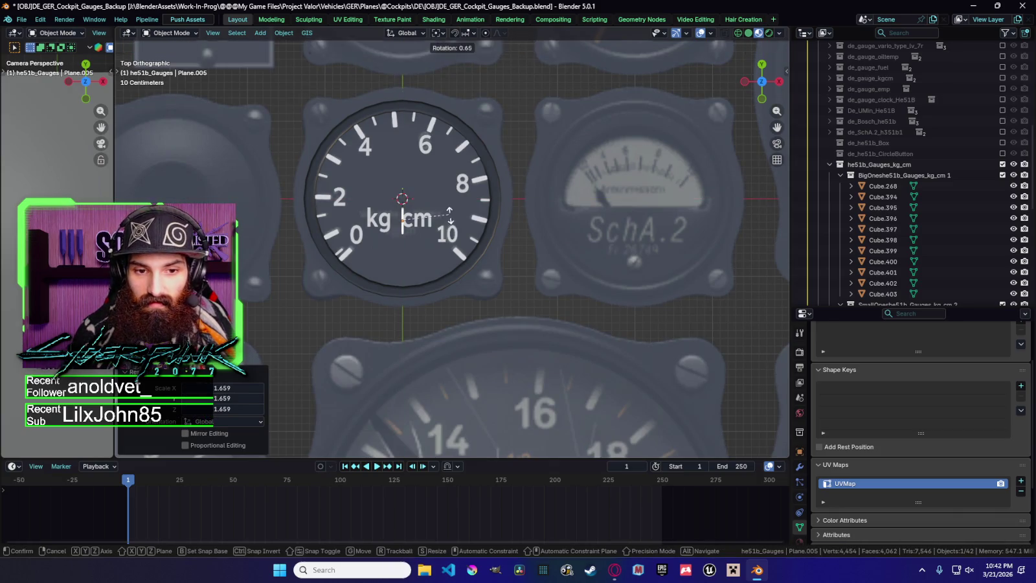
pyautogui.press('Escape')
pyautogui.press('g')
pyautogui.press('x')
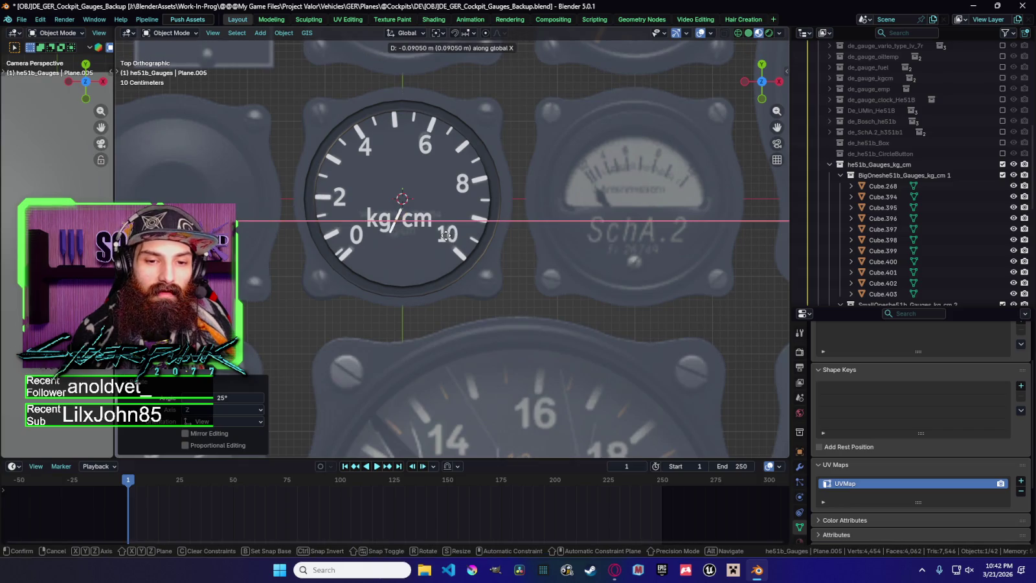
pyautogui.click(452, 234)
pyautogui.press('s')
pyautogui.press('Escape')
pyautogui.press('g')
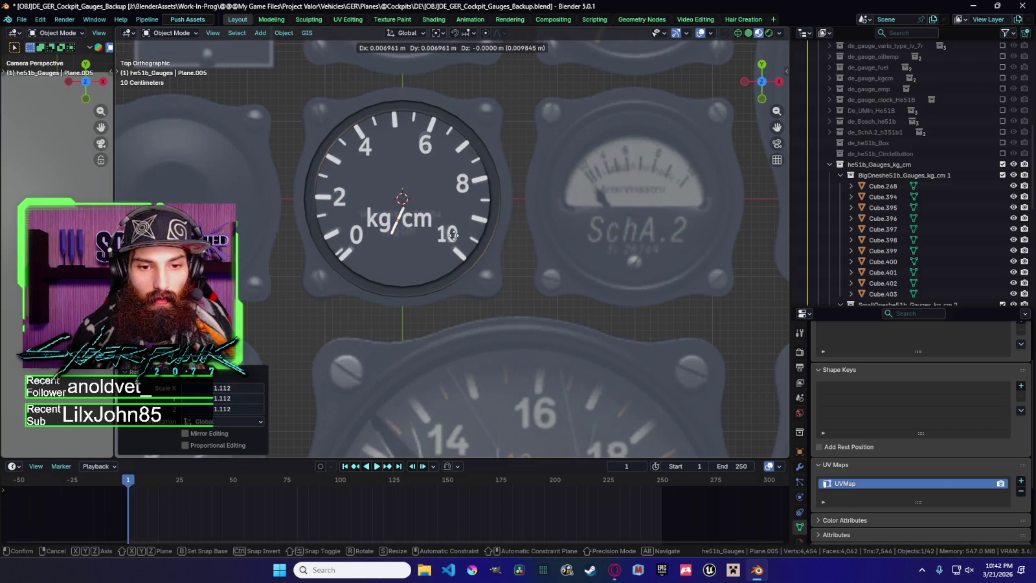
pyautogui.click(455, 235)
pyautogui.press('g')
pyautogui.click(445, 230)
pyautogui.press('g')
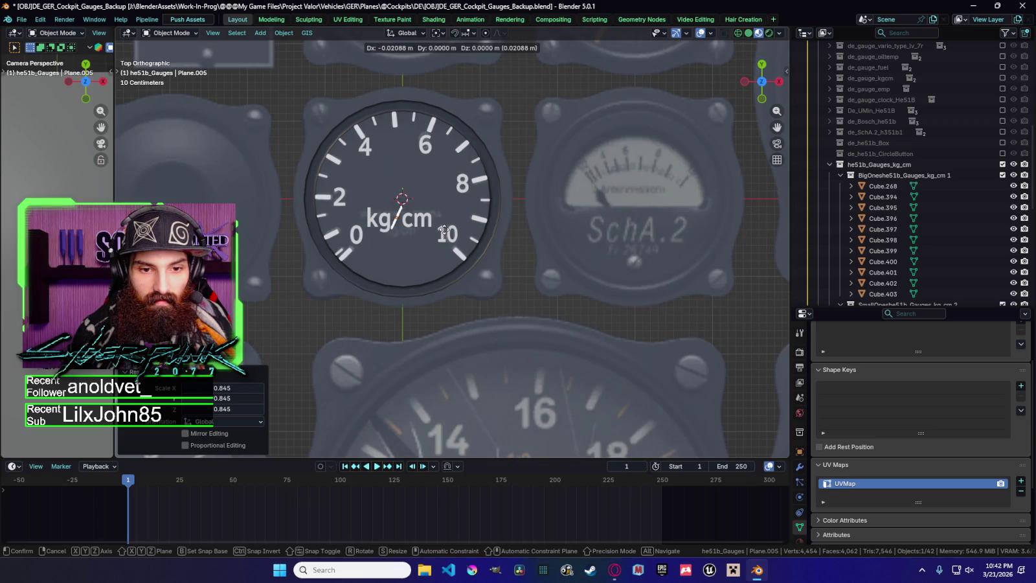
pyautogui.click(446, 230)
pyautogui.press('g')
pyautogui.press('Escape')
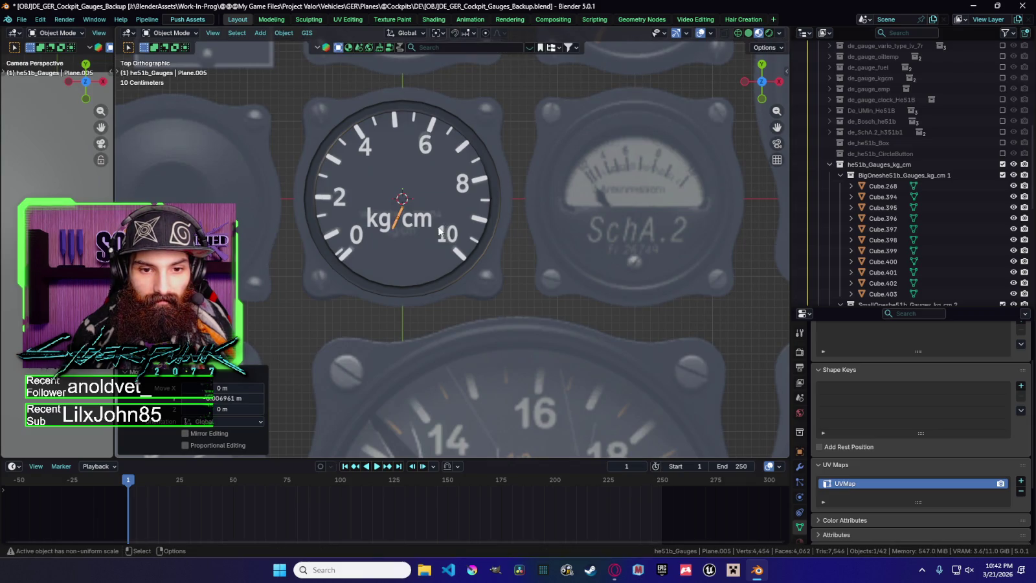
pyautogui.click(430, 225)
pyautogui.click(430, 225)
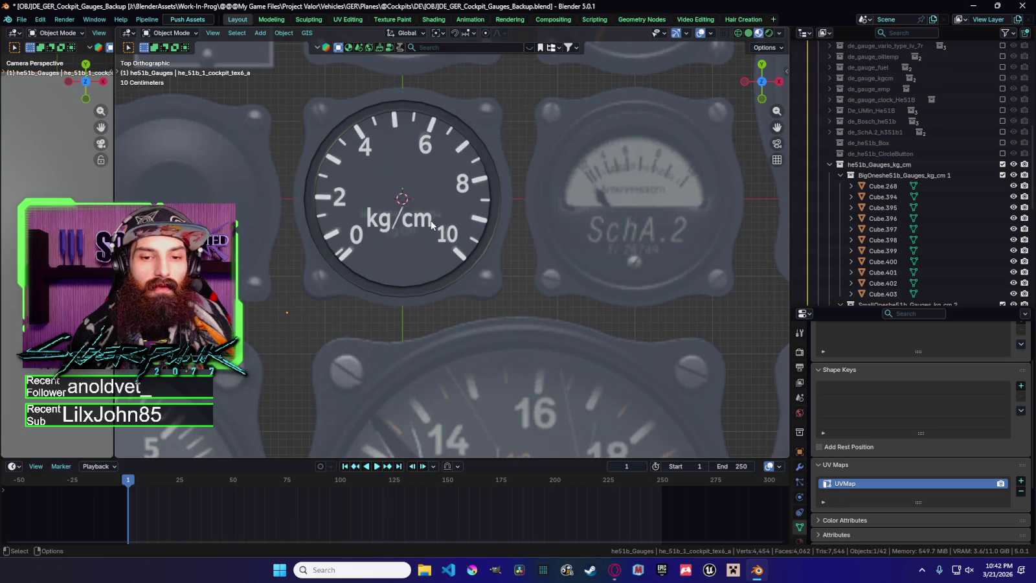
pyautogui.keyDown('shift'); pyautogui.click(430, 221); pyautogui.keyUp('shift')
pyautogui.press('g')
pyautogui.press('x')
pyautogui.click(431, 220)
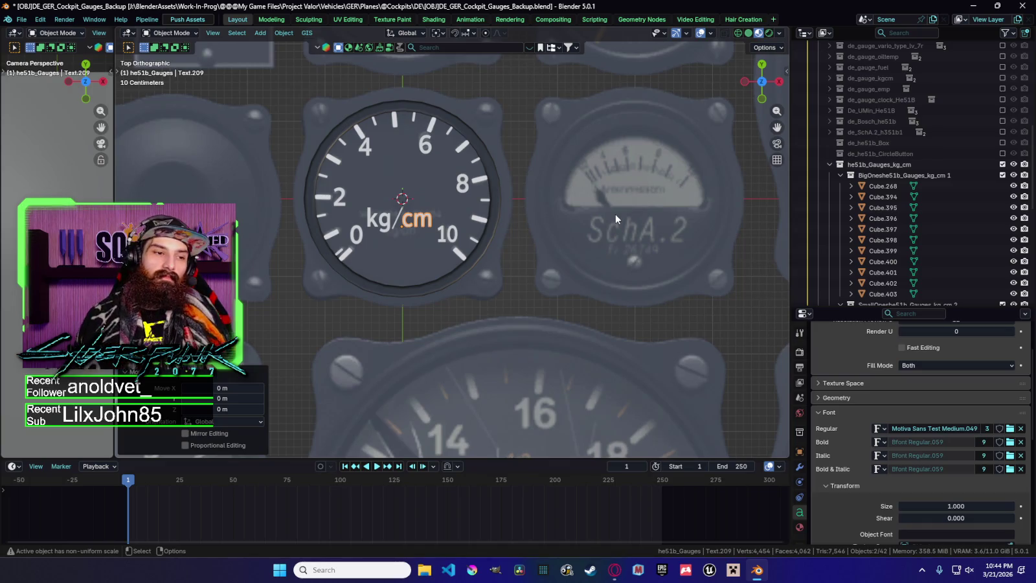
# Step: Select the cm text Text.209 among overlapping objects and nudge it slightly left
pyautogui.click(413, 221)
pyautogui.click(398, 223)
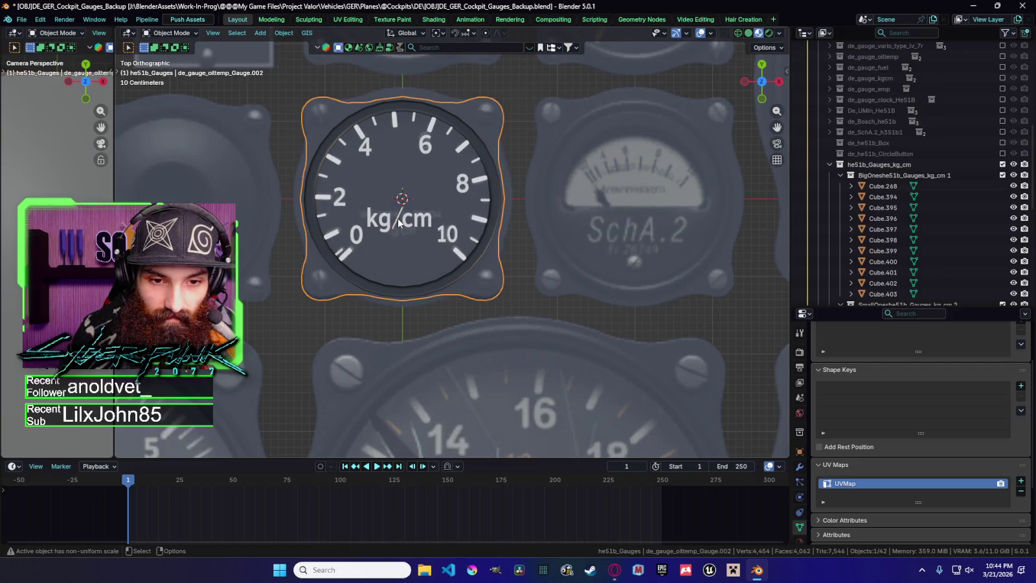
pyautogui.rightClick(408, 214)
pyautogui.press('Escape')
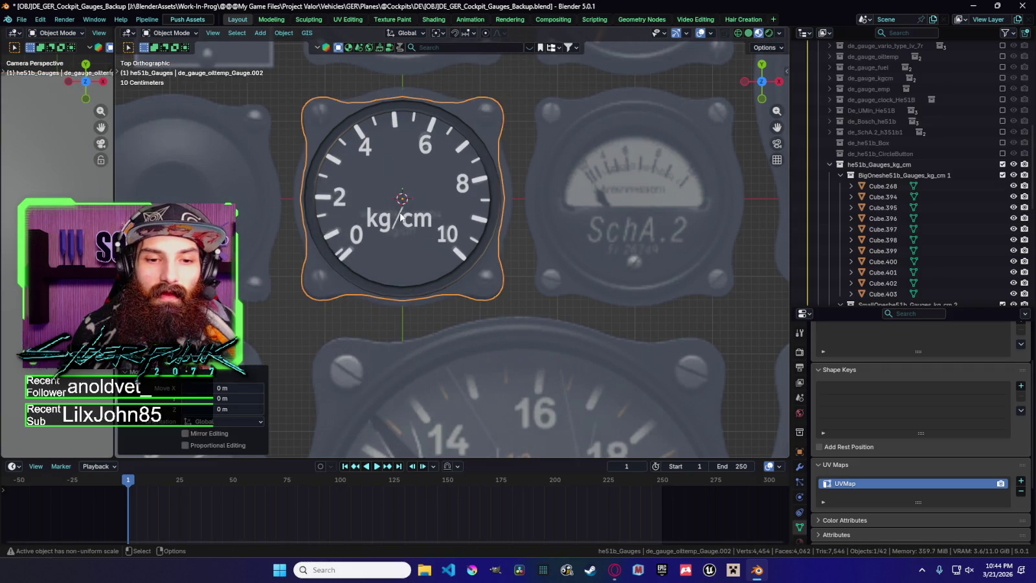
pyautogui.click(401, 217)
pyautogui.click(406, 220)
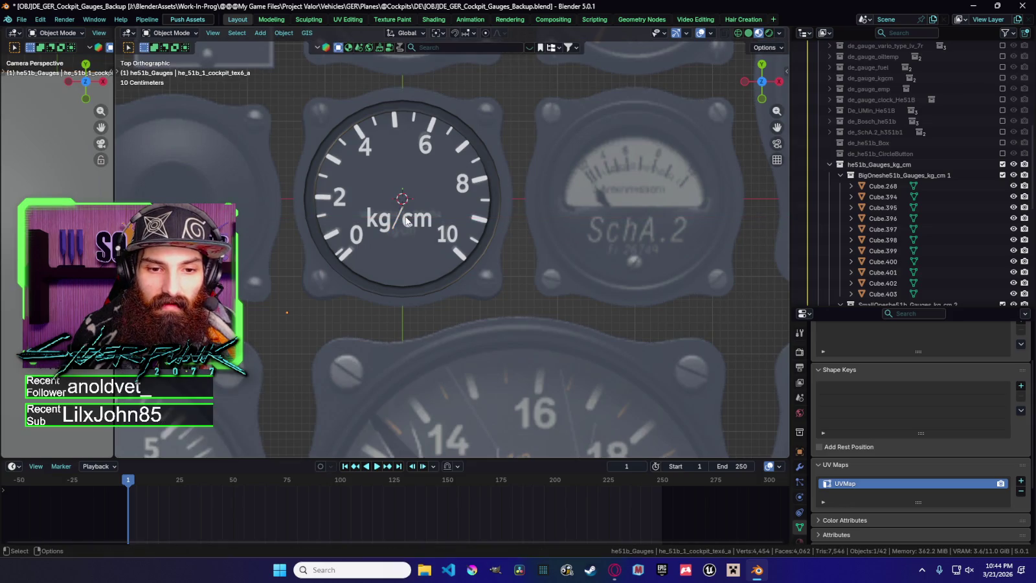
pyautogui.moveTo(407, 220); pyautogui.dragTo(398, 223)
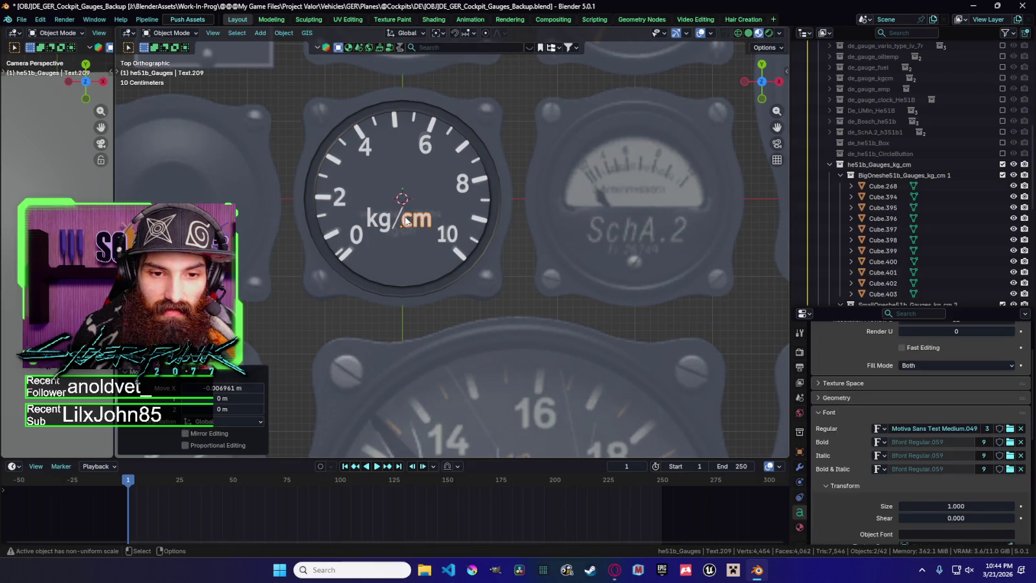
# Step: Click through the overlapping dial objects to select the kg part of the label
pyautogui.click(398, 222)
pyautogui.click(404, 224)
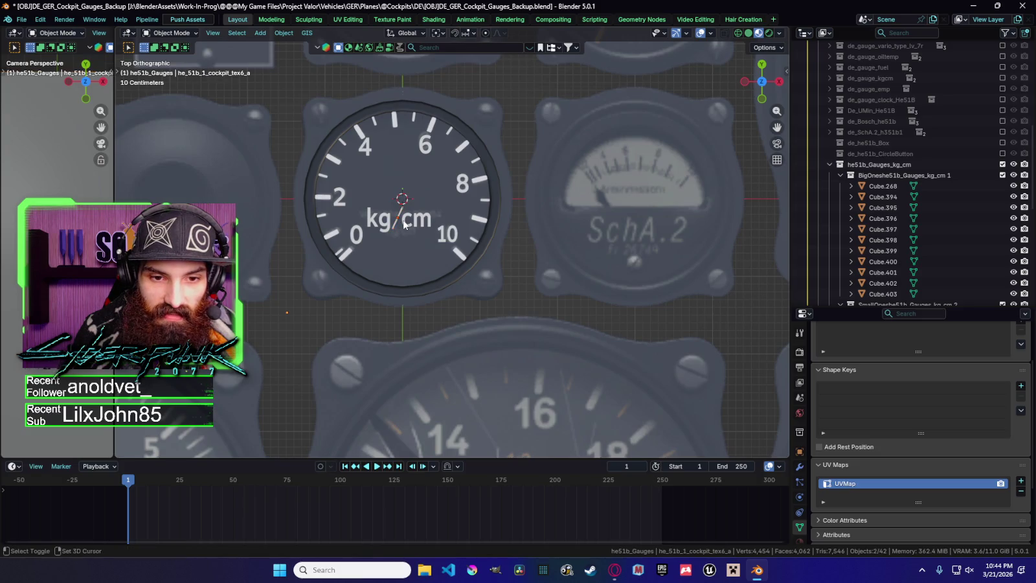
pyautogui.click(404, 224)
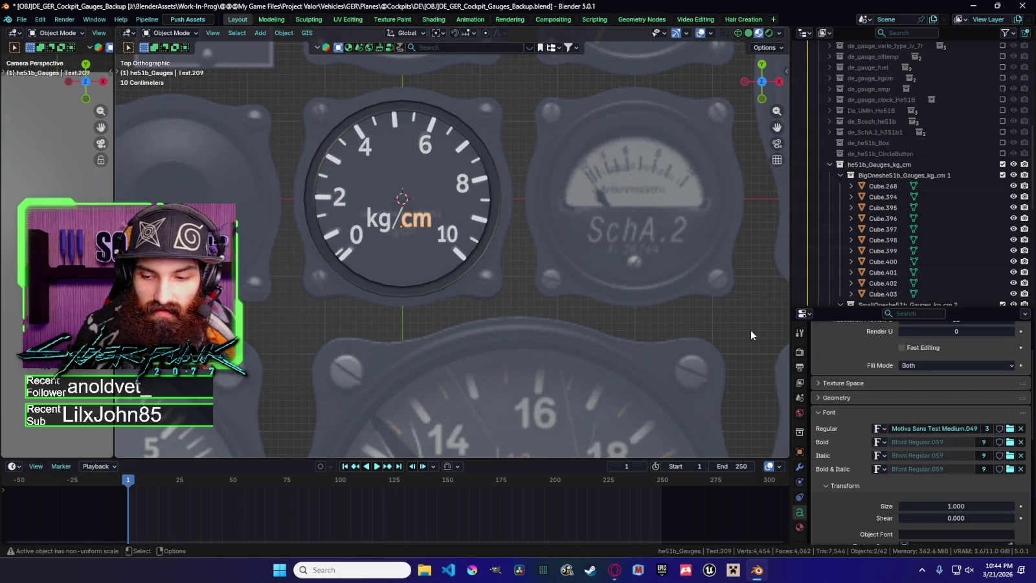
pyautogui.click(398, 224)
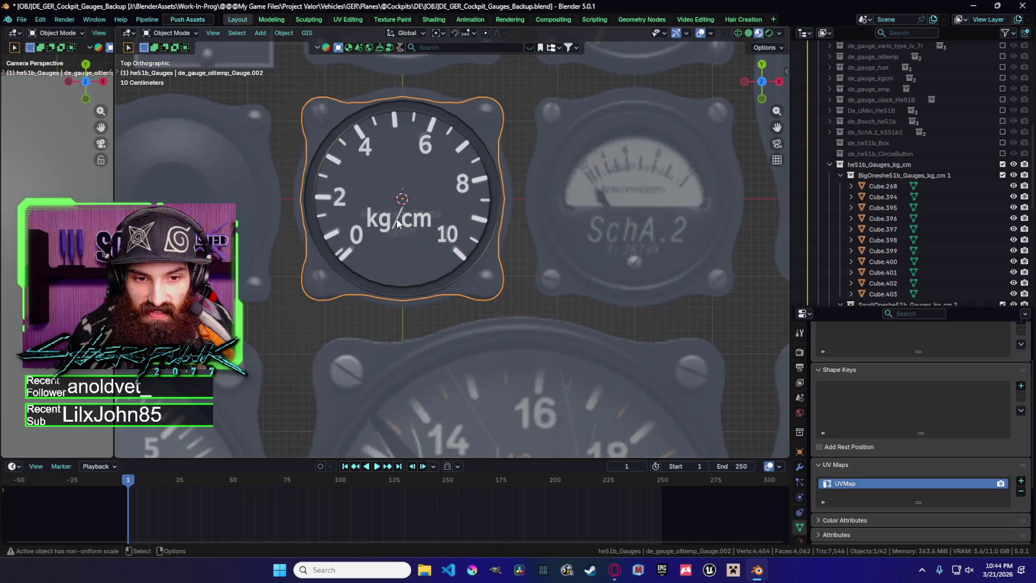
pyautogui.click(398, 223)
pyautogui.click(398, 224)
pyautogui.click(397, 225)
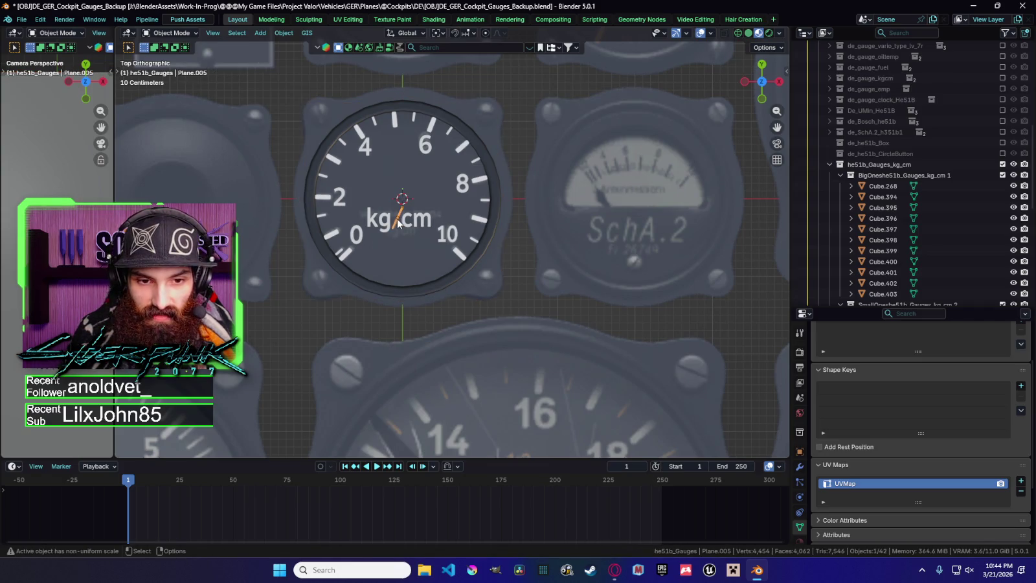
pyautogui.keyDown('shift'); pyautogui.click(399, 225); pyautogui.keyUp('shift')
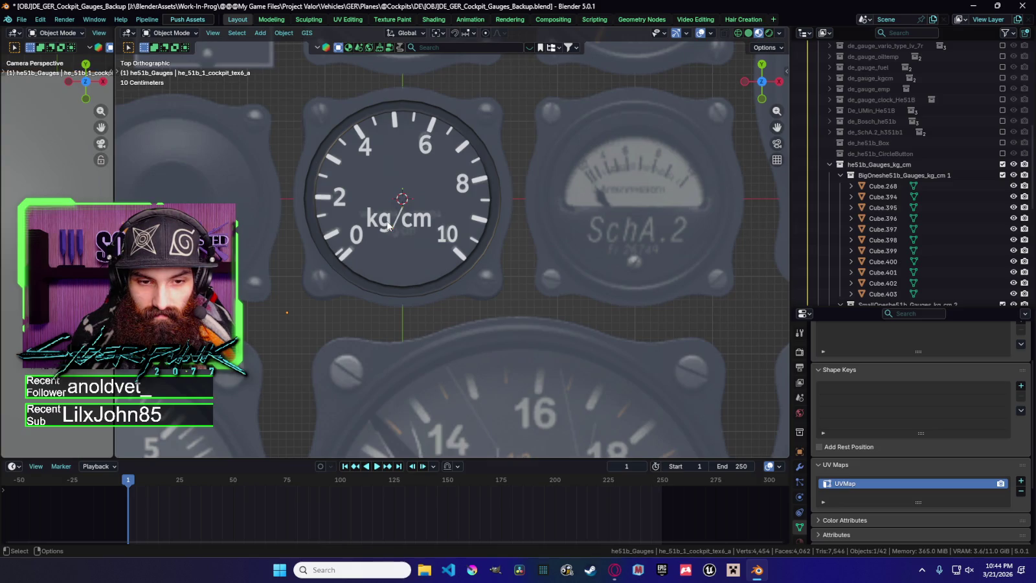
pyautogui.keyDown('shift'); pyautogui.click(384, 224); pyautogui.keyUp('shift')
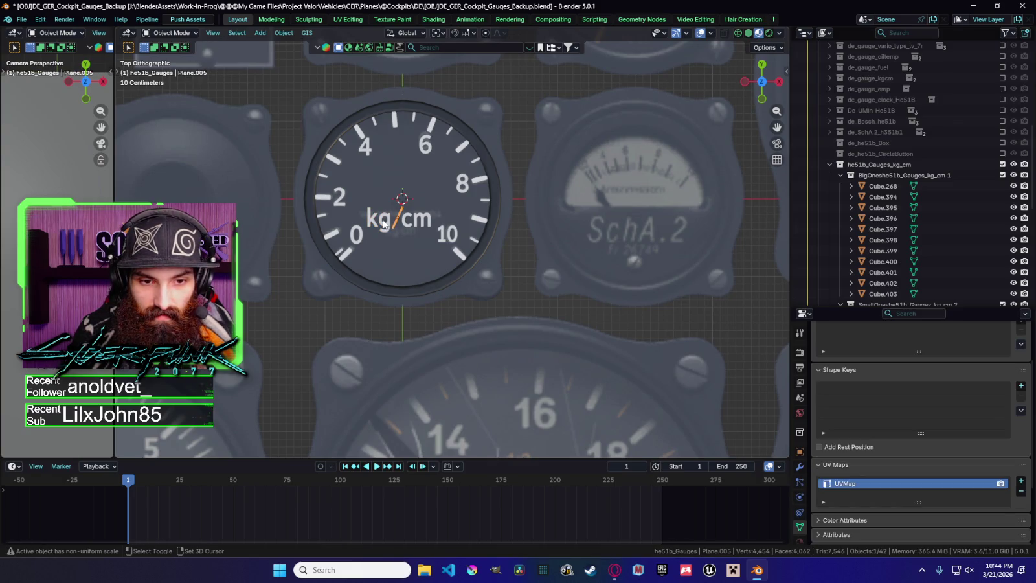
pyautogui.keyDown('shift'); pyautogui.click(374, 224); pyautogui.keyUp('shift')
pyautogui.keyDown('shift'); pyautogui.click(375, 224); pyautogui.keyUp('shift')
pyautogui.keyDown('shift'); pyautogui.click(374, 225); pyautogui.keyUp('shift')
pyautogui.scroll(-5, 867, 237)
pyautogui.scroll(-5, 868, 237)
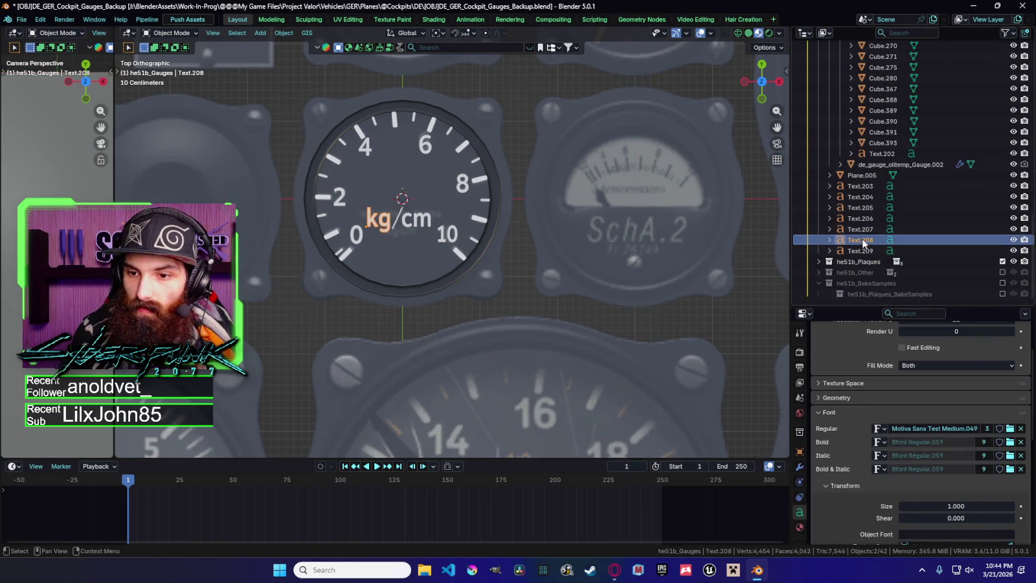
pyautogui.scroll(-3, 868, 237)
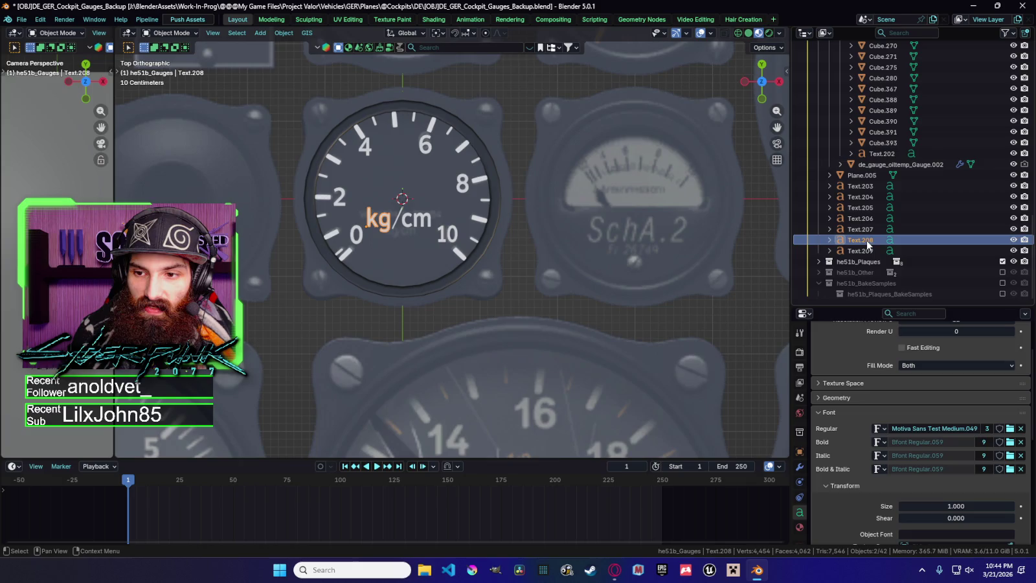
# Step: Shift-select Text.209 and Plane.005 in the Outliner and shift the kg/cm label sideways
pyautogui.keyDown('ctrl'); pyautogui.click(866, 247); pyautogui.keyUp('ctrl')
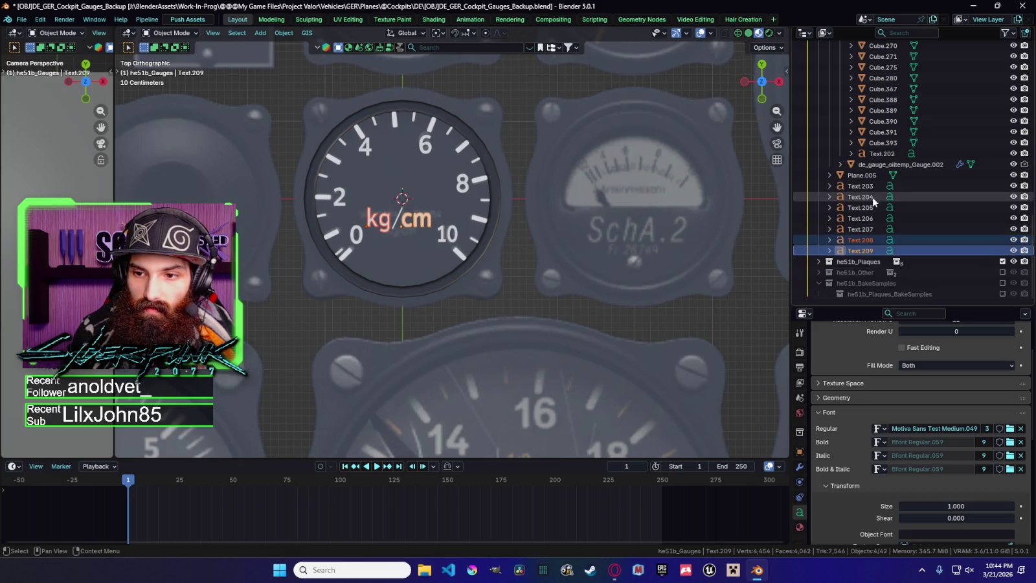
pyautogui.keyDown('ctrl'); pyautogui.click(873, 176); pyautogui.keyUp('ctrl')
pyautogui.press('s')
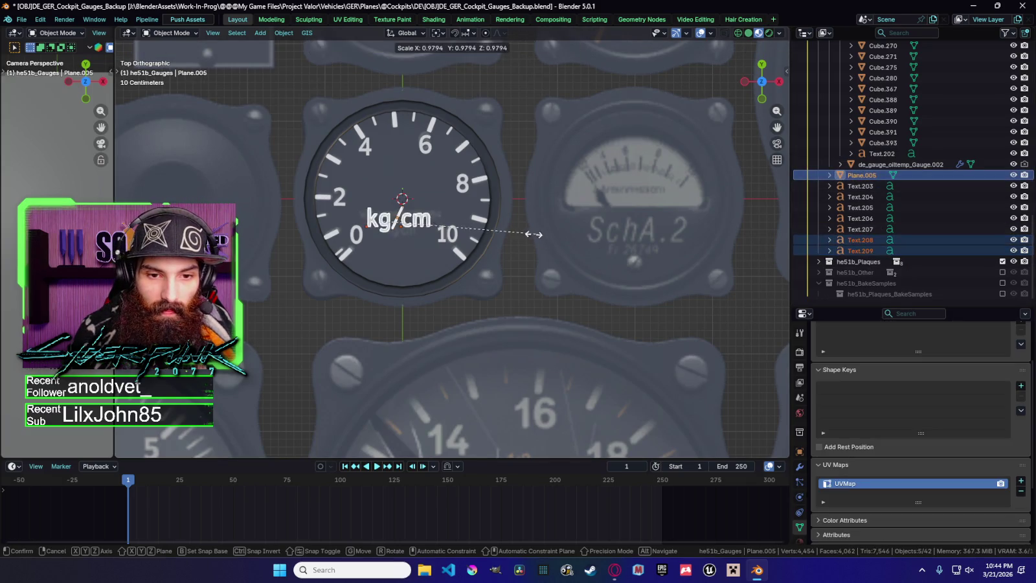
pyautogui.press('Escape')
pyautogui.press('g')
pyautogui.press('y')
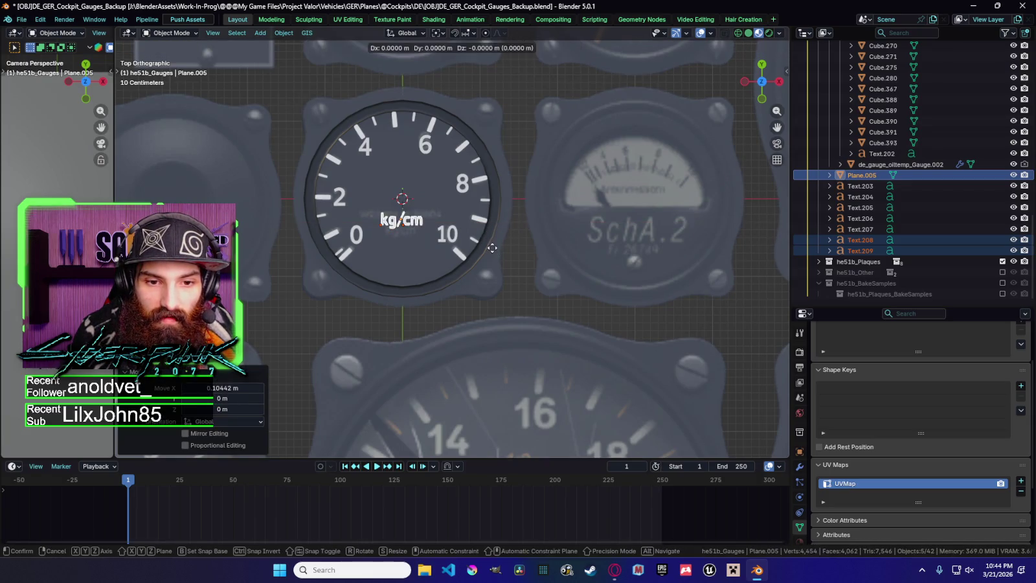
pyautogui.press('x')
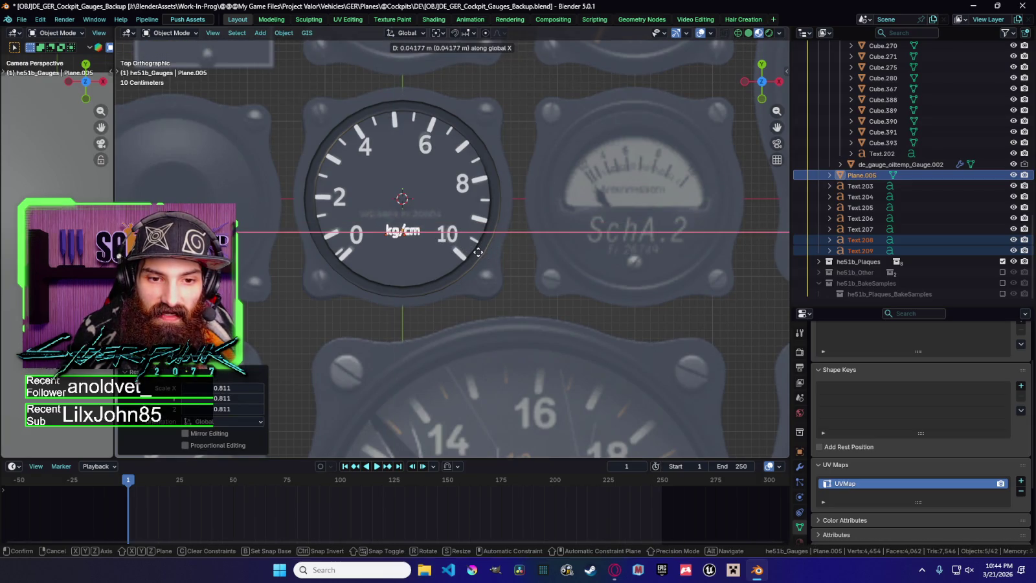
pyautogui.click(477, 257)
# Step: Scale the kg/cm label pieces down, then reselect the label on the dial
pyautogui.press('s')
pyautogui.click(478, 253)
pyautogui.press('g')
pyautogui.click(478, 252)
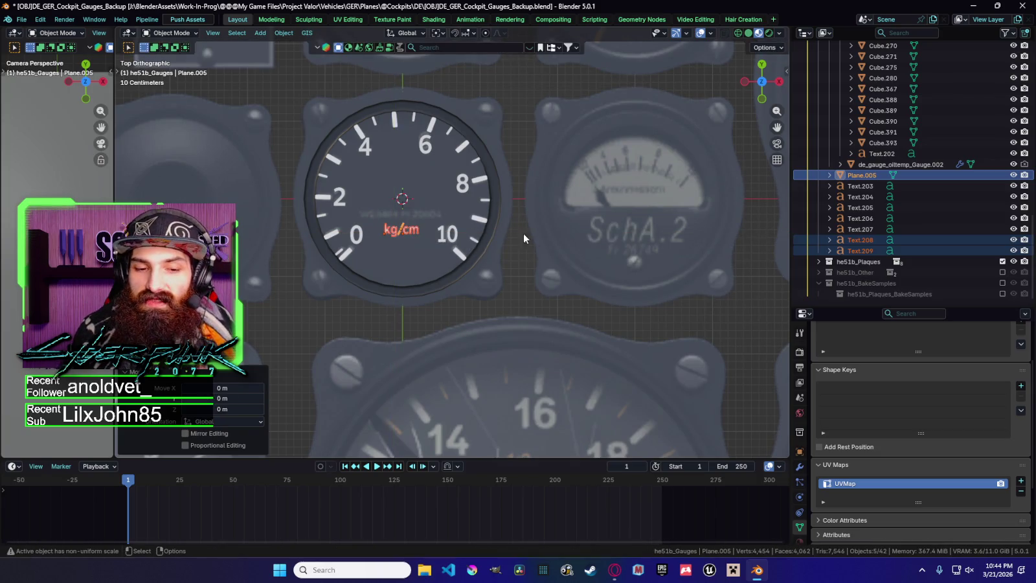
pyautogui.click(390, 235)
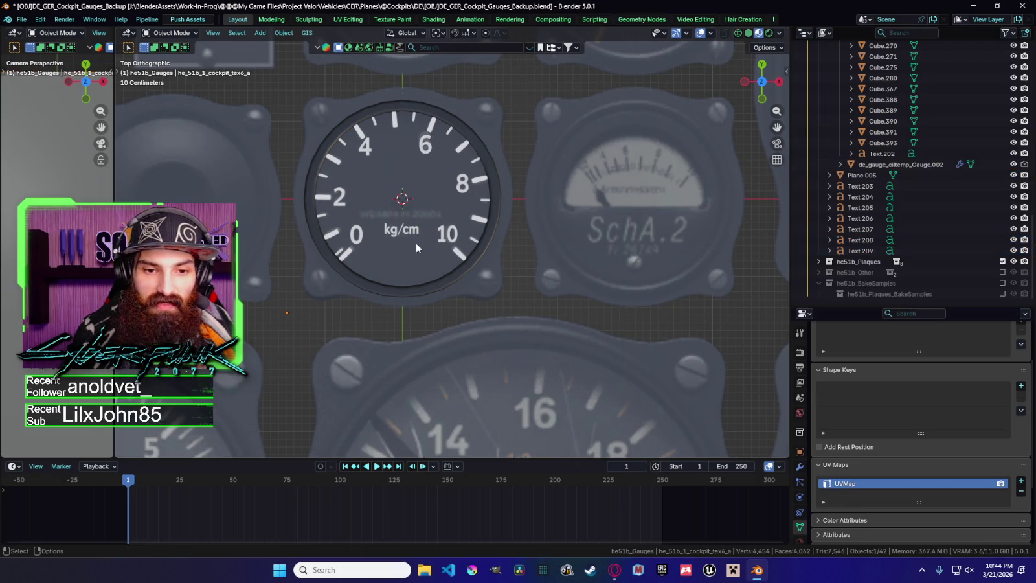
pyautogui.click(389, 234)
# Step: Duplicate the label upward as Text.210, retype it 'Fl 20604' and scale it to 0.790
pyautogui.hotkey('shift', 'd')
pyautogui.press('y')
pyautogui.click(439, 222)
pyautogui.press('Tab')
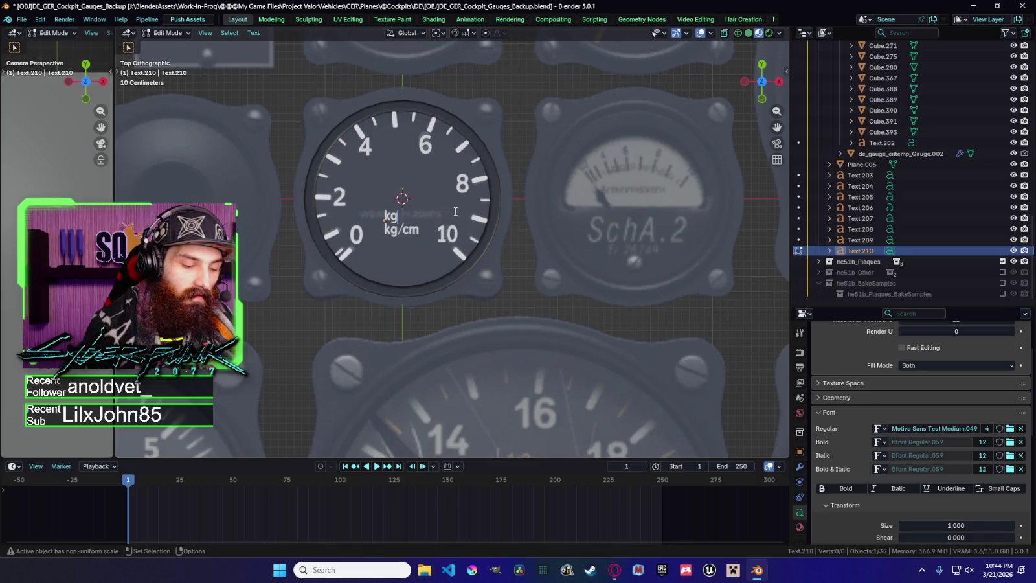
pyautogui.press('BackSpace')
pyautogui.press('BackSpace')
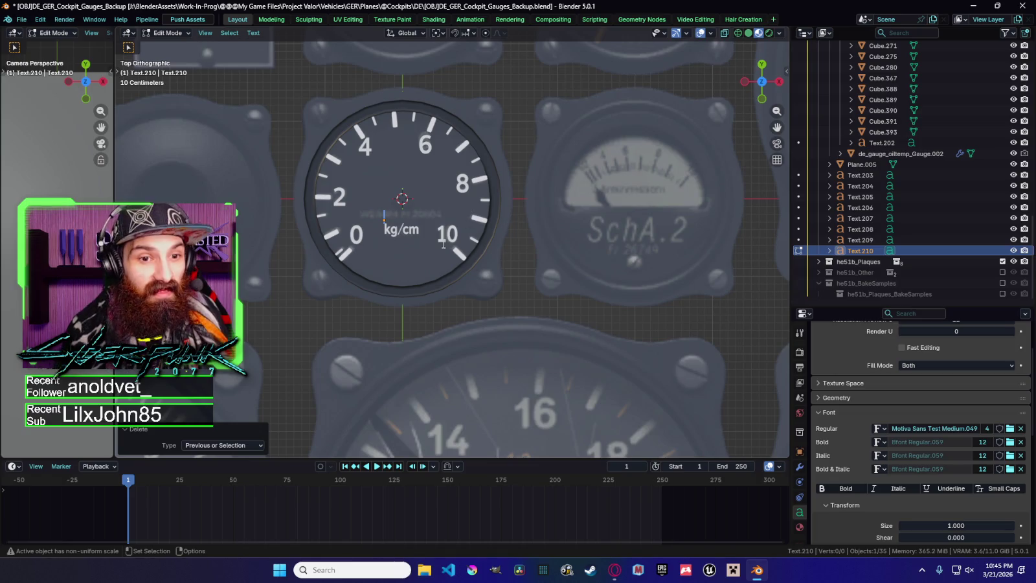
pyautogui.click(408, 217)
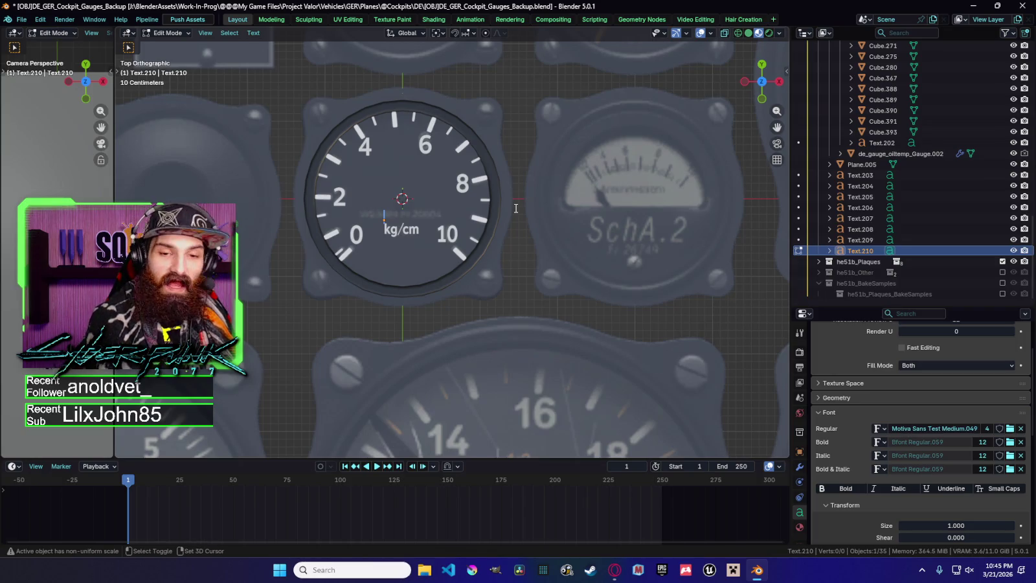
pyautogui.write('Fl 2')
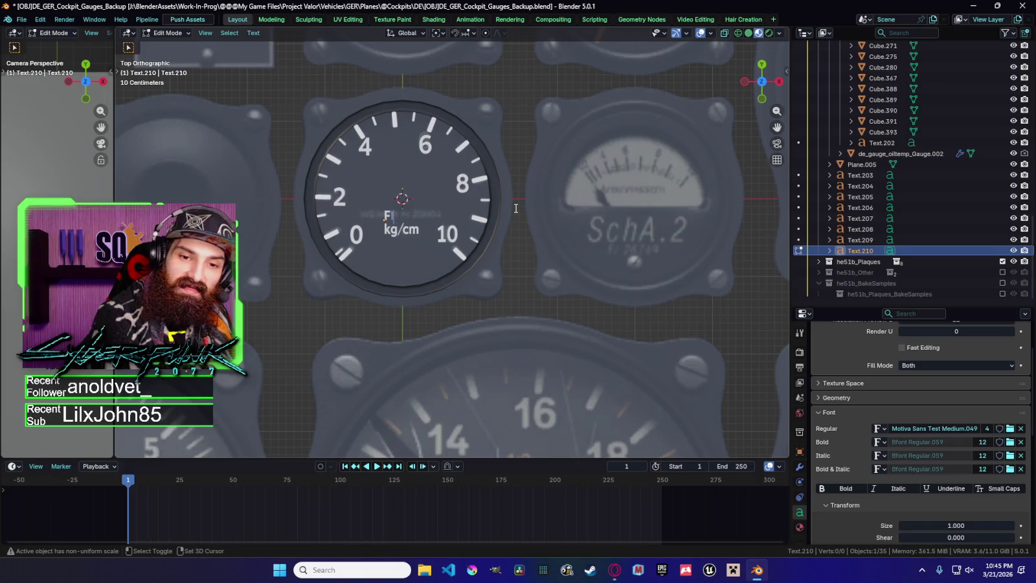
pyautogui.write('0604')
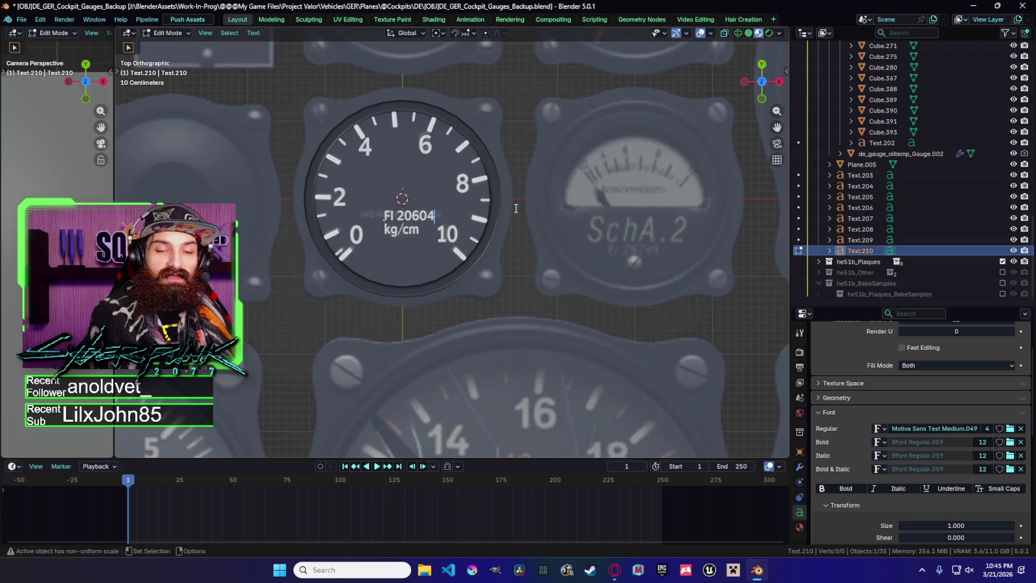
pyautogui.press('Tab')
pyautogui.press('s')
pyautogui.click(521, 234)
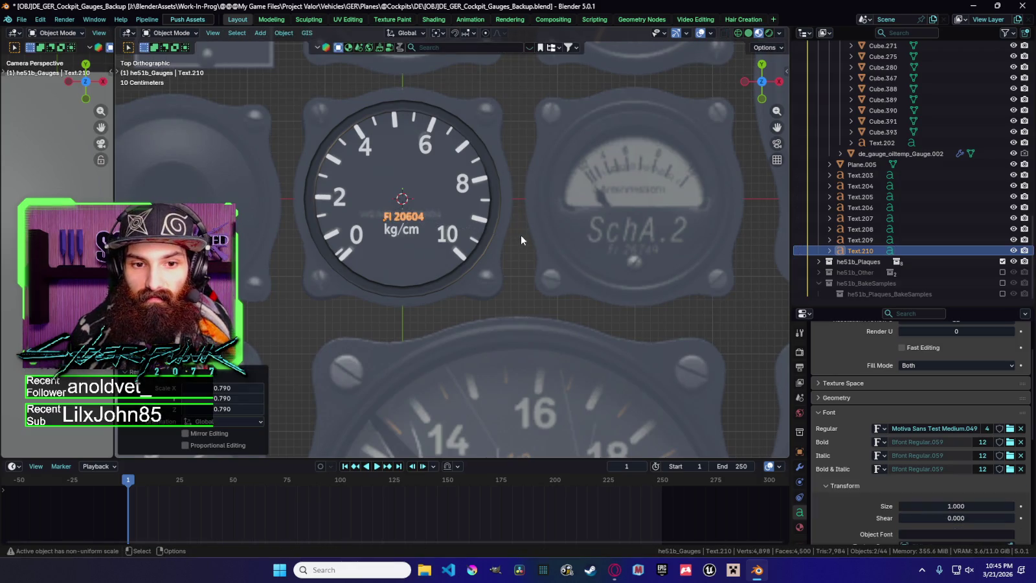
# Step: Slide the Fl 20604 line along X, stretch it horizontally and raise it slightly
pyautogui.press('g')
pyautogui.press('x')
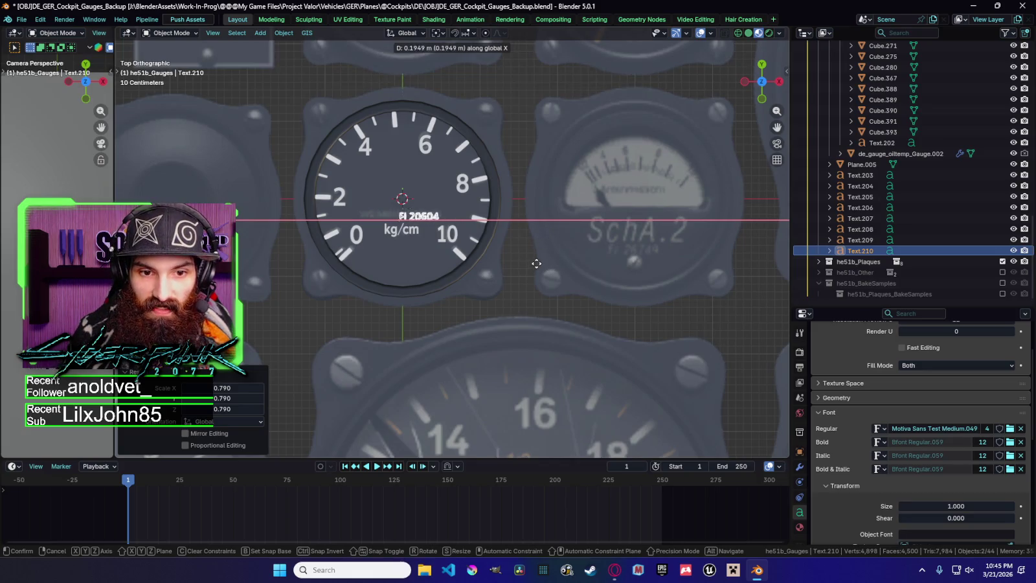
pyautogui.click(537, 263)
pyautogui.press('s')
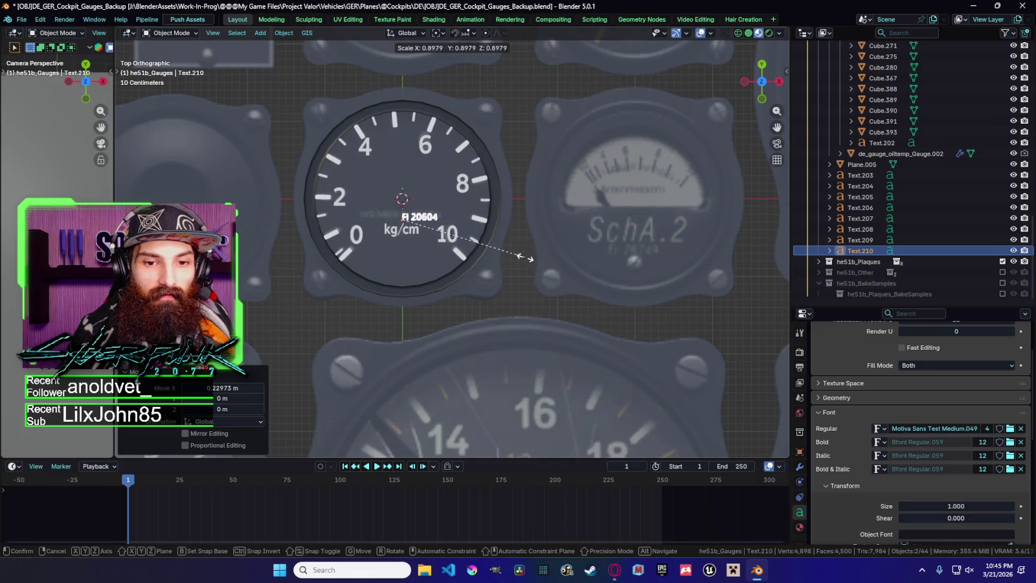
pyautogui.press('x')
pyautogui.click(543, 259)
pyautogui.press('g')
pyautogui.press('y')
pyautogui.click(545, 259)
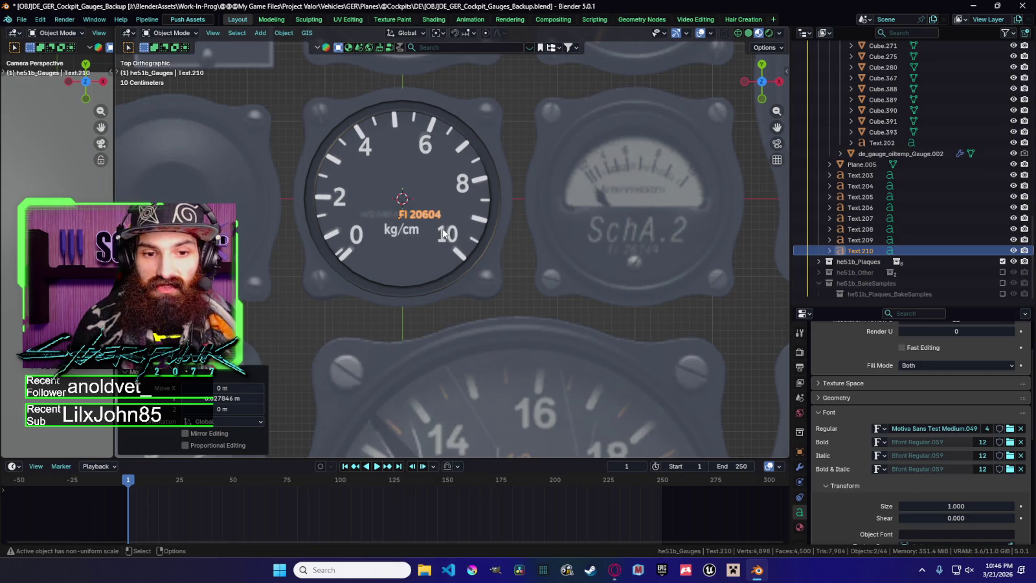
# Step: Shift the Fl 20604 line about -0.244 m along X to centre it above kg/cm
pyautogui.press('g')
pyautogui.press('x')
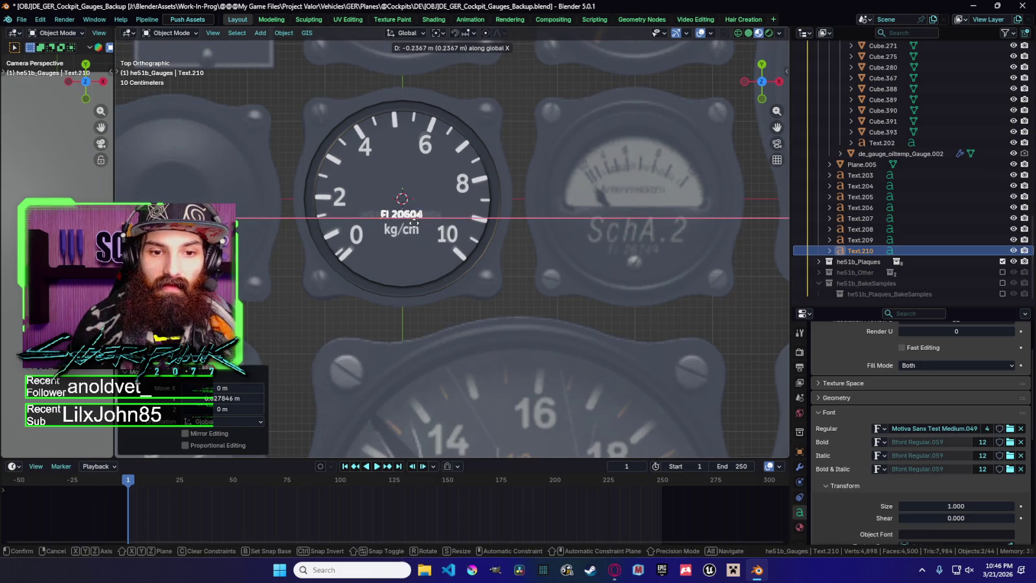
pyautogui.click(412, 222)
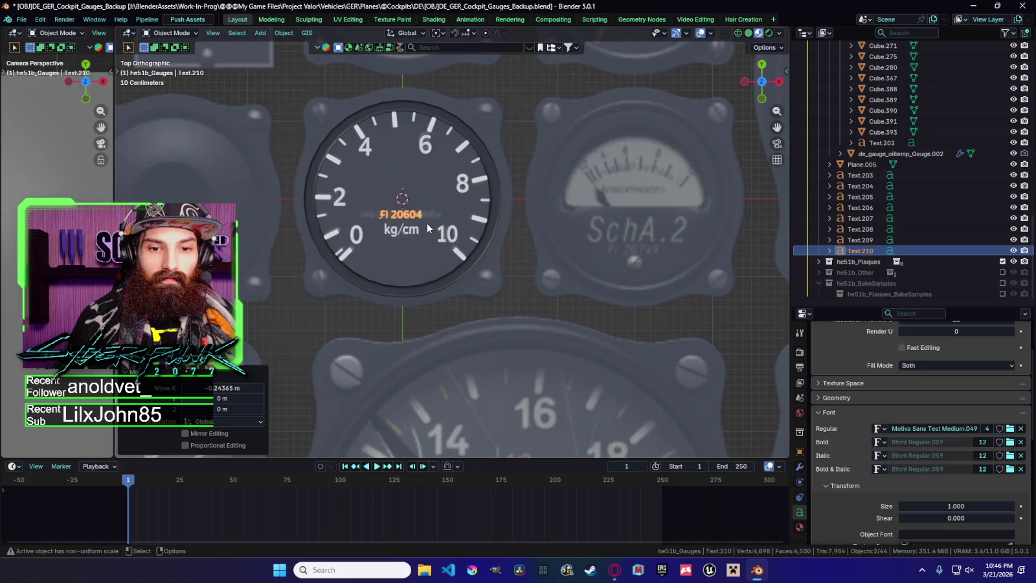
pyautogui.keyDown('shift'); pyautogui.moveTo(427, 223); pyautogui.dragTo(450, 221, button='middle'); pyautogui.keyUp('shift')
pyautogui.scroll(-2, 450, 221)
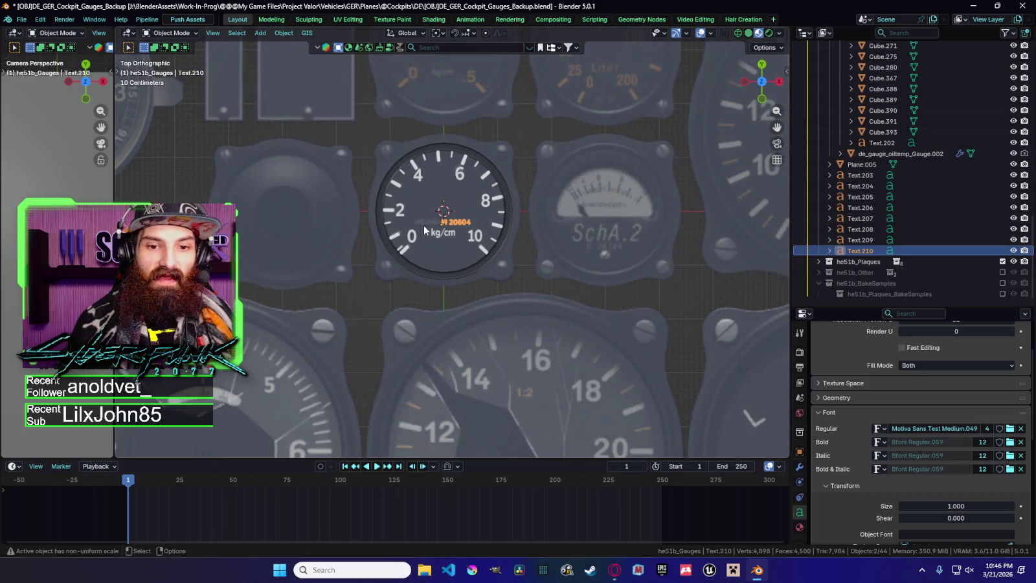
# Step: Slide the Fl 20604 line along X once more and make the gauge atlas mesh active
pyautogui.press('g')
pyautogui.press('x')
pyautogui.click(456, 236)
pyautogui.click(500, 266)
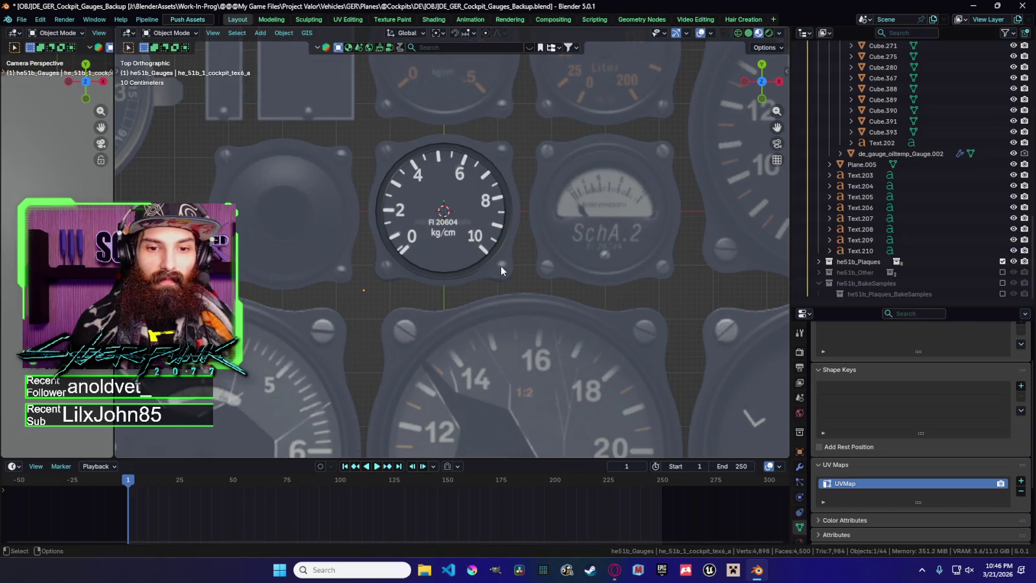
# Step: Zoom onto the kg/cm gauge and select the 6 numeral to show its font settings
pyautogui.scroll(-3, 500, 270)
pyautogui.scroll(2, 491, 275)
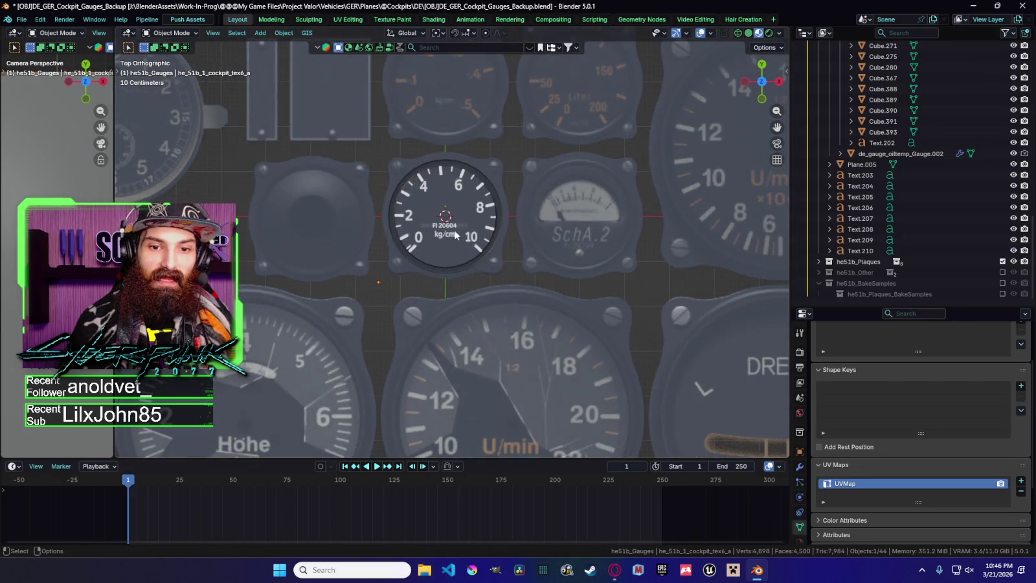
pyautogui.scroll(2, 470, 279)
pyautogui.scroll(-1, 472, 279)
pyautogui.scroll(1, 462, 263)
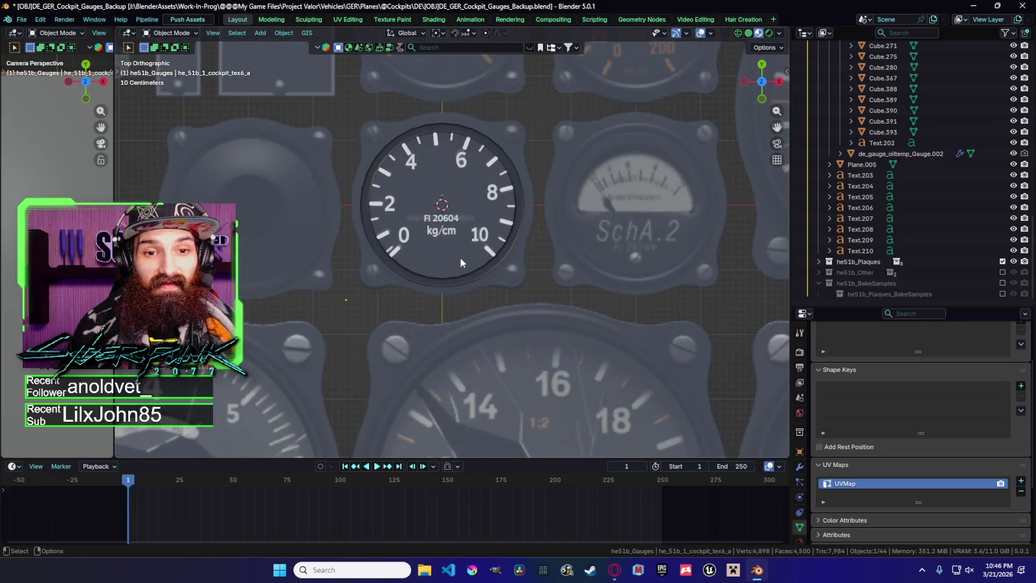
pyautogui.click(462, 166)
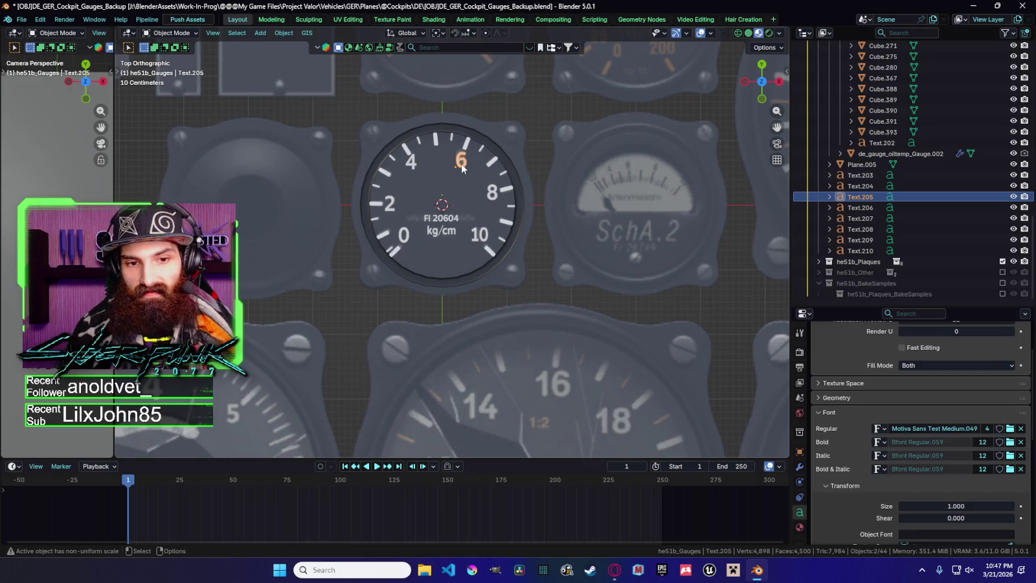
# Step: Nudge the 4 numeral slightly right and down, then select the gauge atlas mesh
pyautogui.click(411, 166)
pyautogui.moveTo(413, 167); pyautogui.dragTo(415, 169)
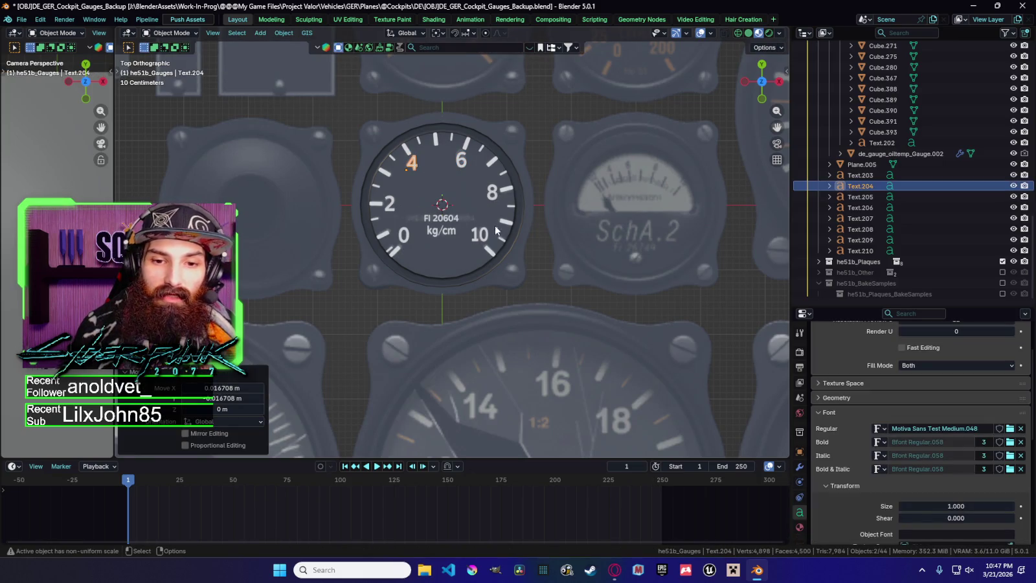
pyautogui.click(407, 243)
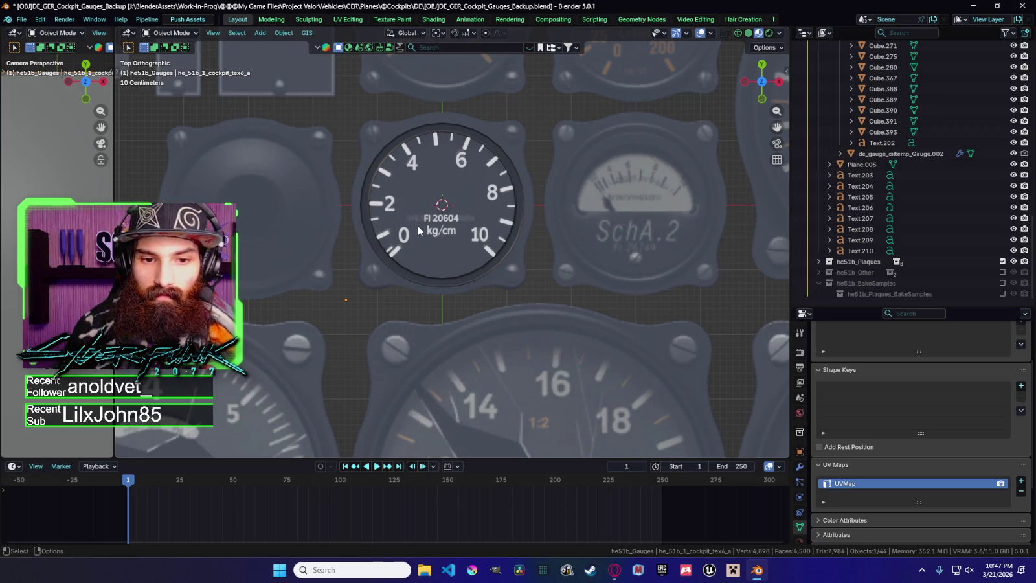
# Step: Reset to top view, then orbit and zoom out to see the whole gauge atlas
pyautogui.scroll(1, 404, 240)
pyautogui.scroll(-1, 398, 247)
pyautogui.moveTo(396, 241); pyautogui.dragTo(401, 240, button='middle')
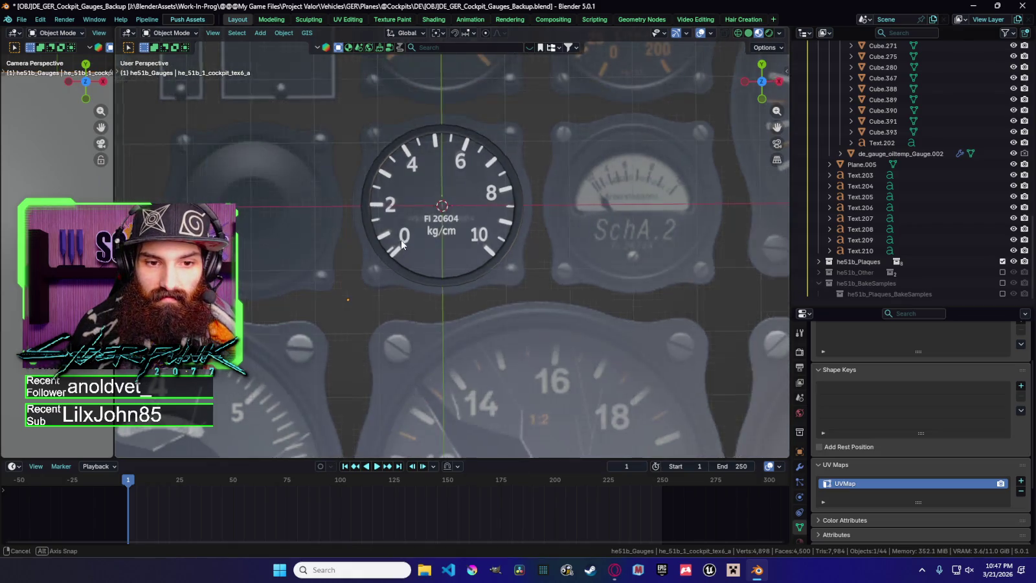
pyautogui.press('`')
pyautogui.click(416, 183)
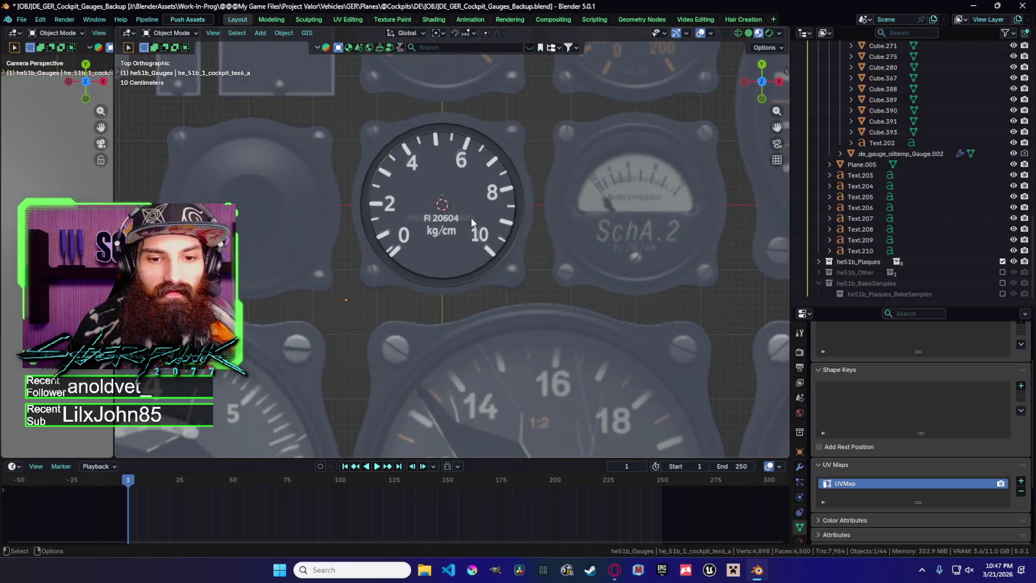
pyautogui.moveTo(472, 217); pyautogui.dragTo(551, 227, button='middle')
pyautogui.scroll(-3, 577, 234)
pyautogui.scroll(-3, 578, 234)
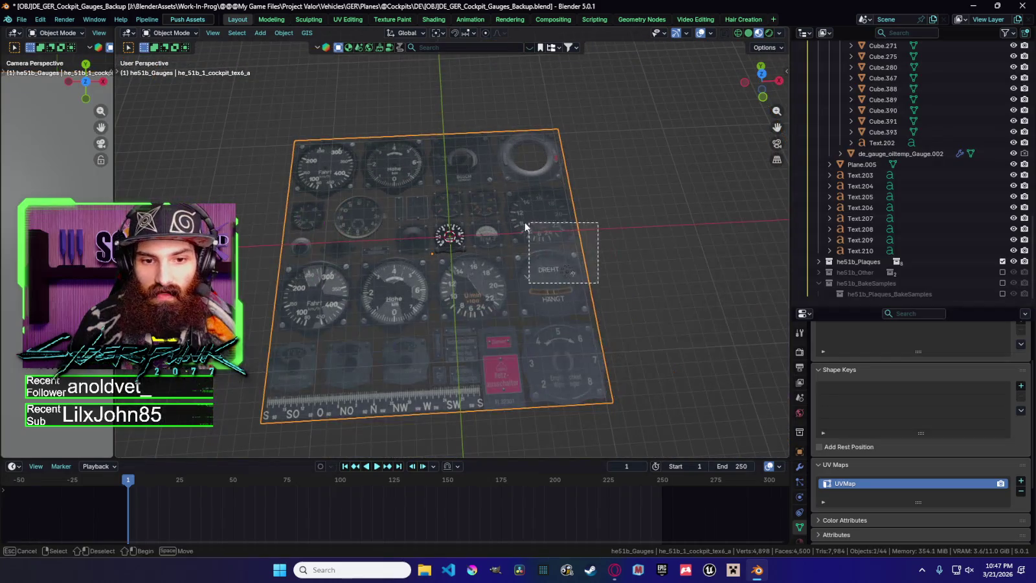
# Step: Slide the gauge atlas plate aside along the X axis
pyautogui.press('g')
pyautogui.press('x')
pyautogui.click(434, 254)
pyautogui.press('g')
pyautogui.press('z')
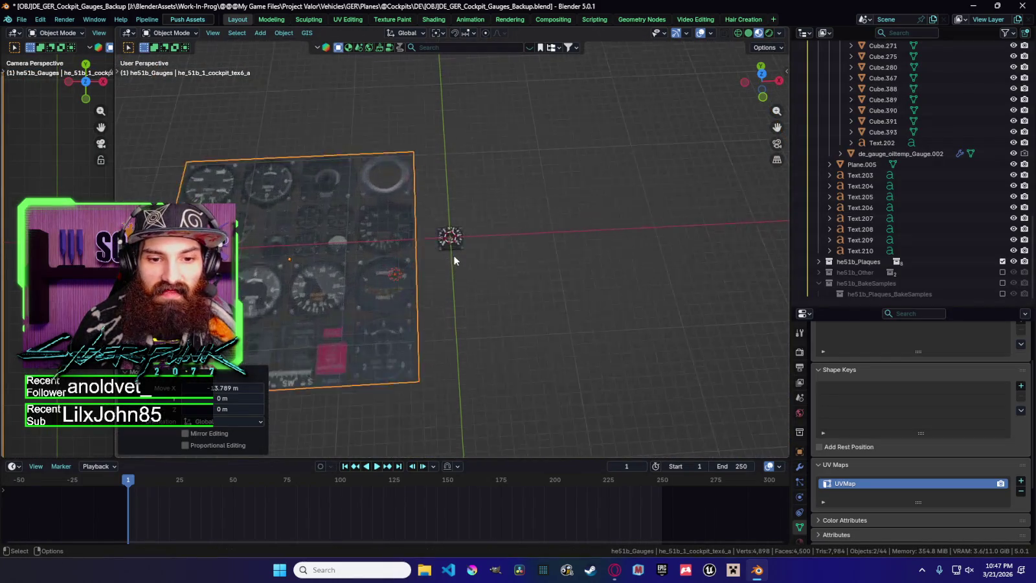
pyautogui.click(404, 268)
# Step: From top view, push the atlas plate further left along X
pyautogui.press('KP_7')
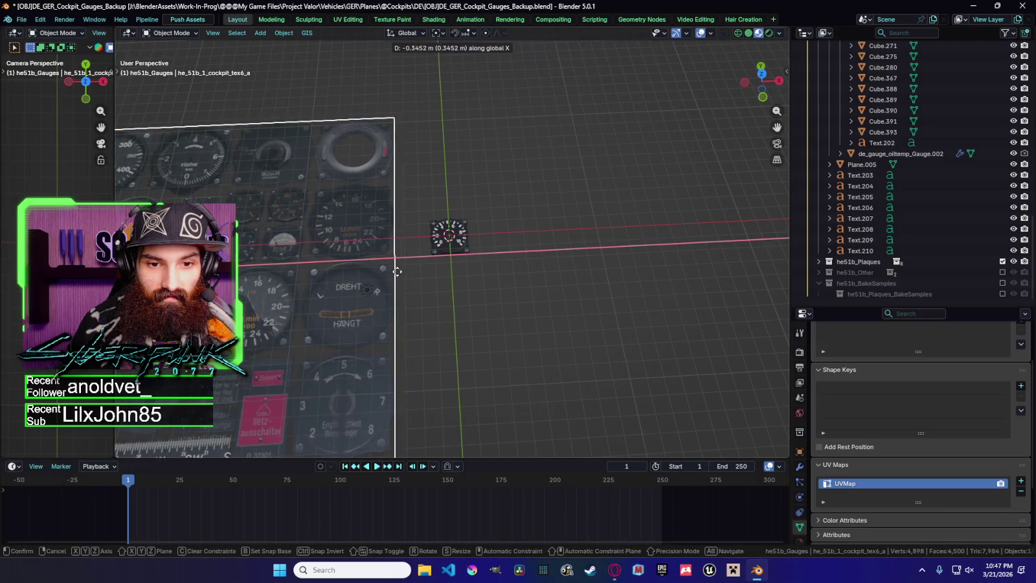
pyautogui.press('g')
pyautogui.press('x')
pyautogui.click(438, 265)
pyautogui.press('g')
pyautogui.press('x')
pyautogui.click(425, 261)
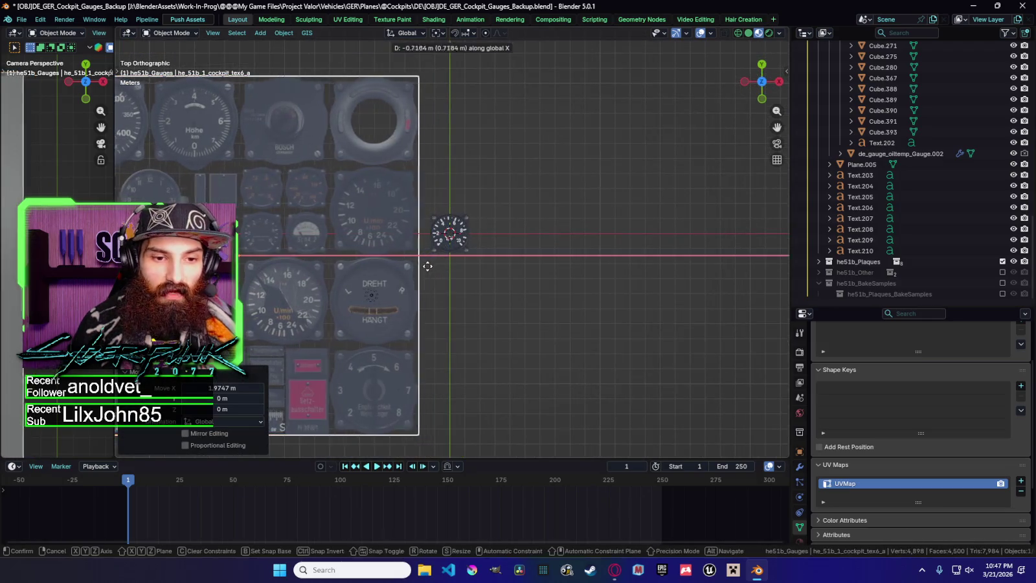
# Step: Orbit around the isolated kg/cm gauge and select one of its tick marks
pyautogui.scroll(4, 476, 258)
pyautogui.moveTo(502, 258)
pyautogui.mouseDown(button='middle')
pyautogui.moveTo(517, 273)
pyautogui.moveTo(509, 232)
pyautogui.mouseUp(button='middle')
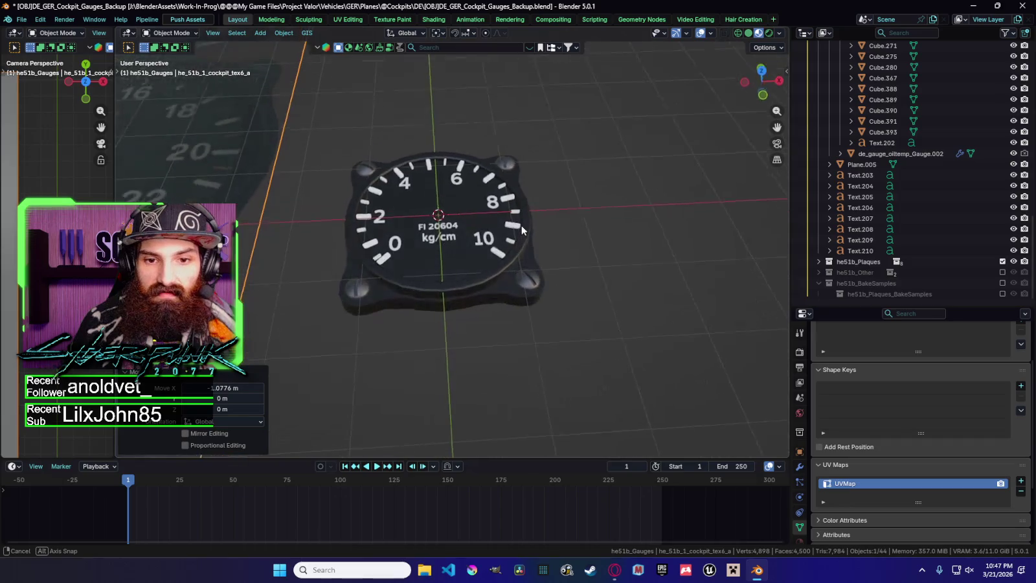
pyautogui.click(498, 257)
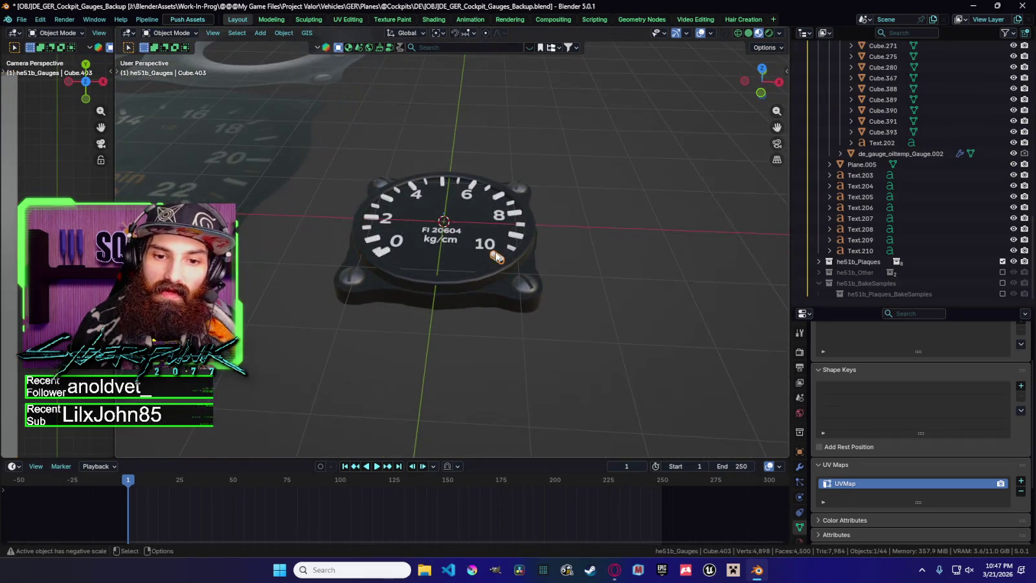
pyautogui.scroll(5, 832, 168)
pyautogui.scroll(4, 835, 165)
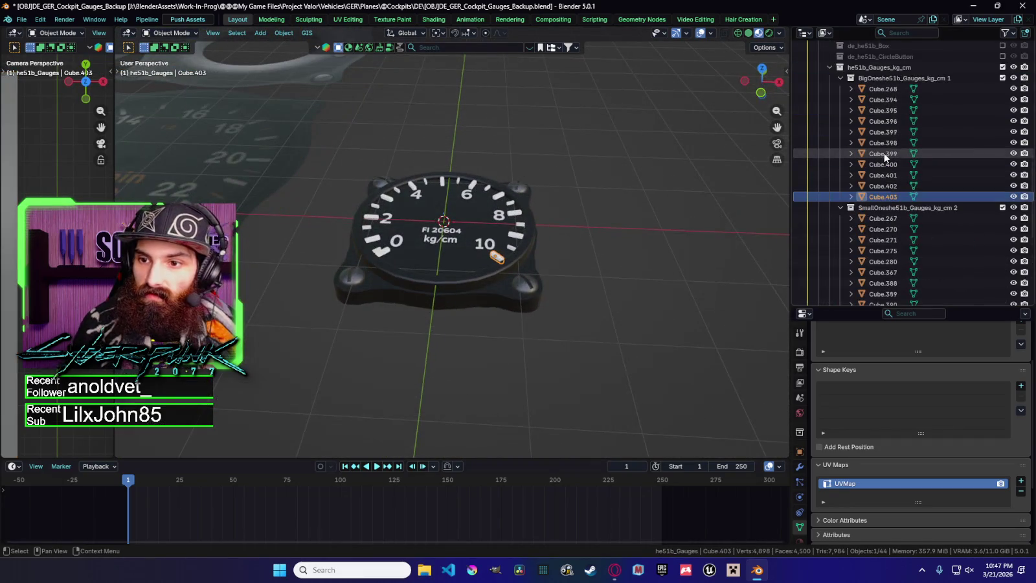
# Step: Select tick marks Cube.268 through Cube.393 and scale them to 0.376 along Z
pyautogui.click(892, 90)
pyautogui.keyDown('shift'); pyautogui.click(889, 197); pyautogui.keyUp('shift')
pyautogui.scroll(-3, 889, 204)
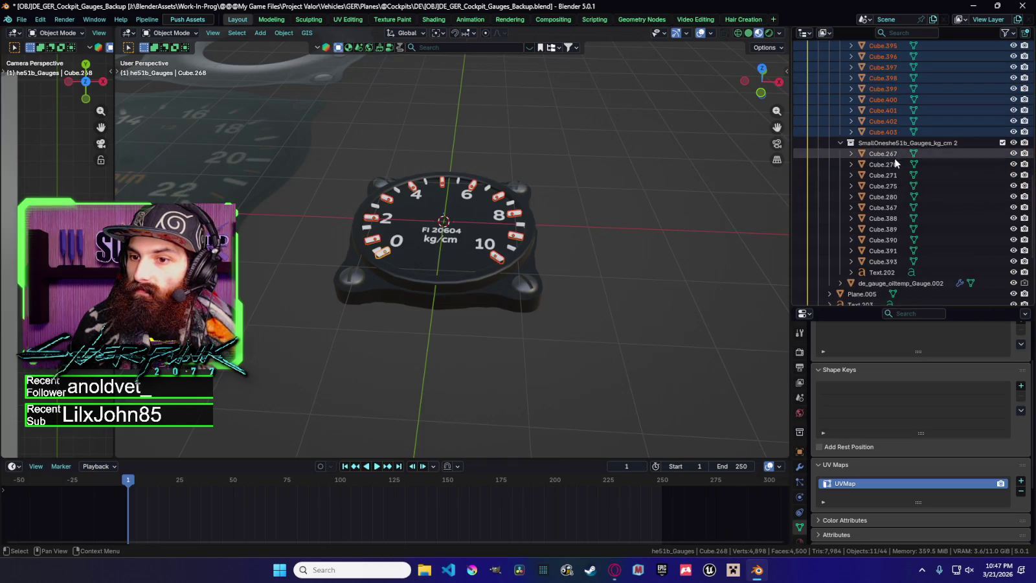
pyautogui.keyDown('shift'); pyautogui.click(881, 261); pyautogui.keyUp('shift')
pyautogui.press('s')
pyautogui.press('z')
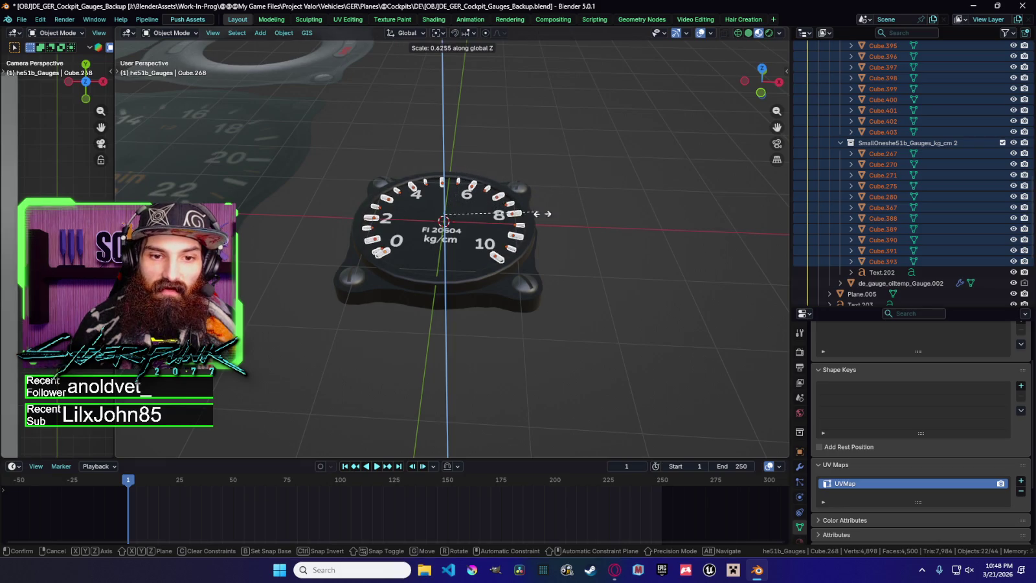
pyautogui.click(482, 179)
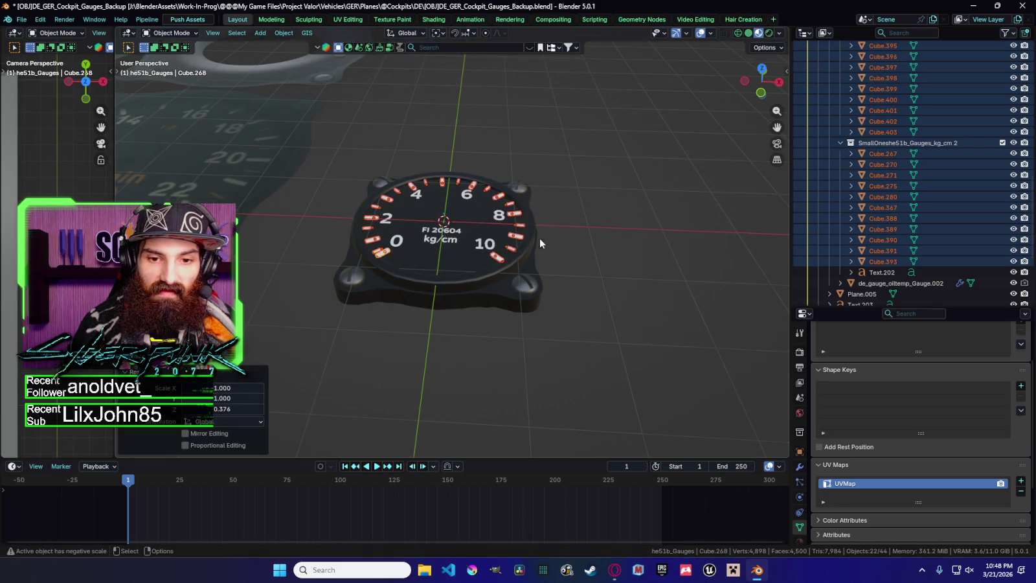
# Step: Orbit low across the dial to check a tick, then reselect all 22 ticks
pyautogui.scroll(5, 554, 241)
pyautogui.scroll(-3, 554, 242)
pyautogui.moveTo(555, 241); pyautogui.dragTo(609, 201, button='middle')
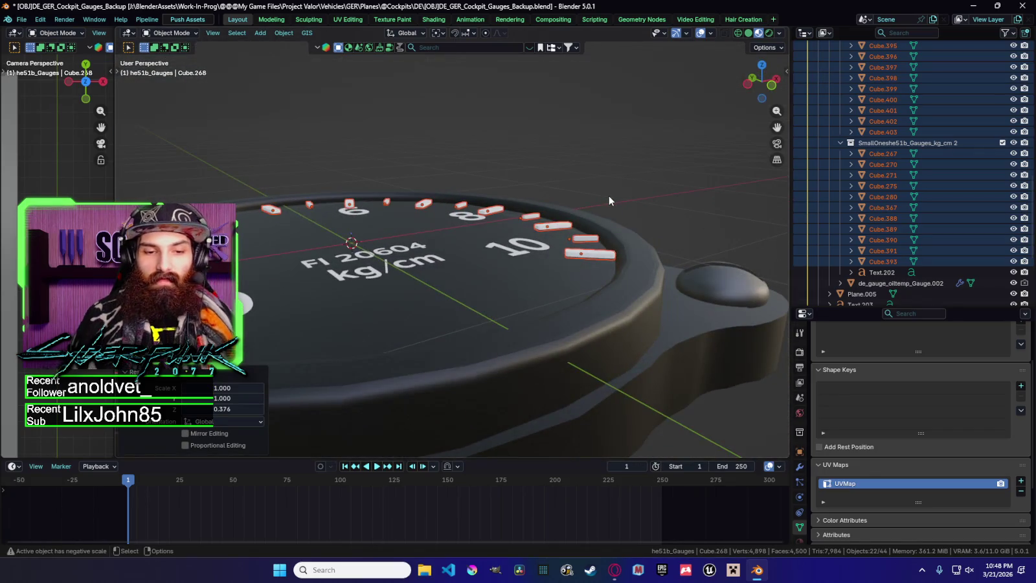
pyautogui.scroll(-2, 609, 195)
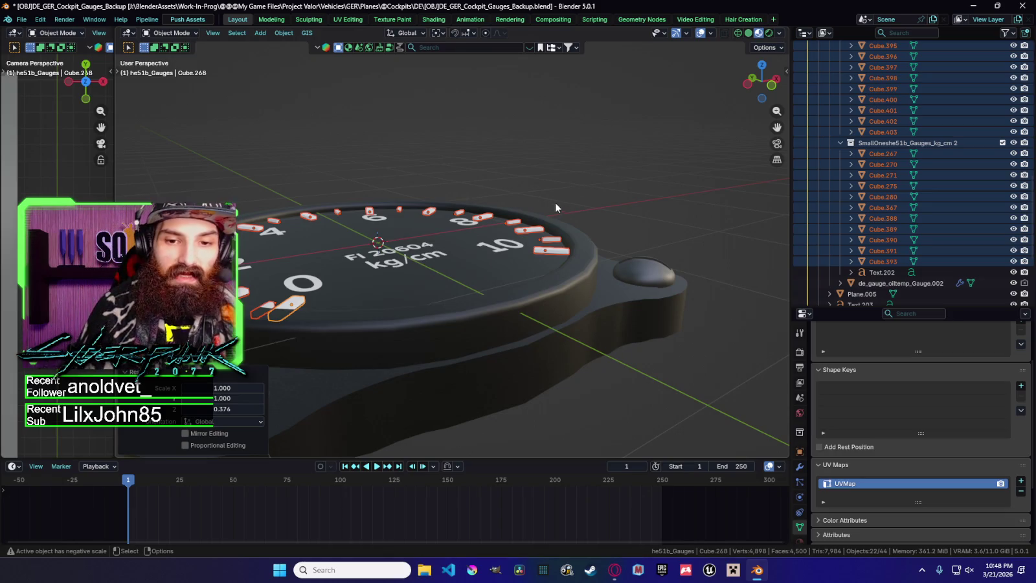
pyautogui.click(537, 252)
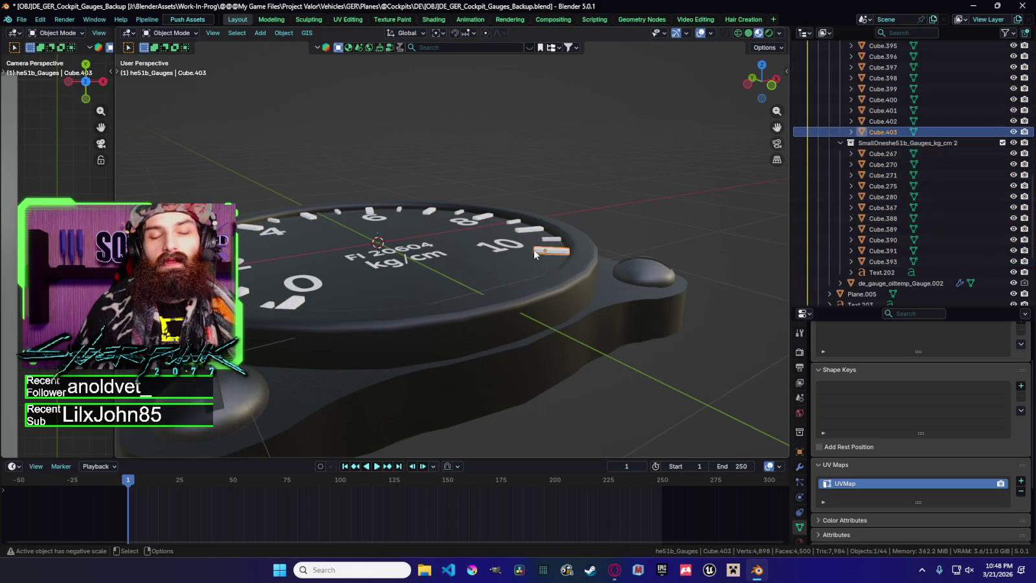
pyautogui.hotkey('shift', 'l')
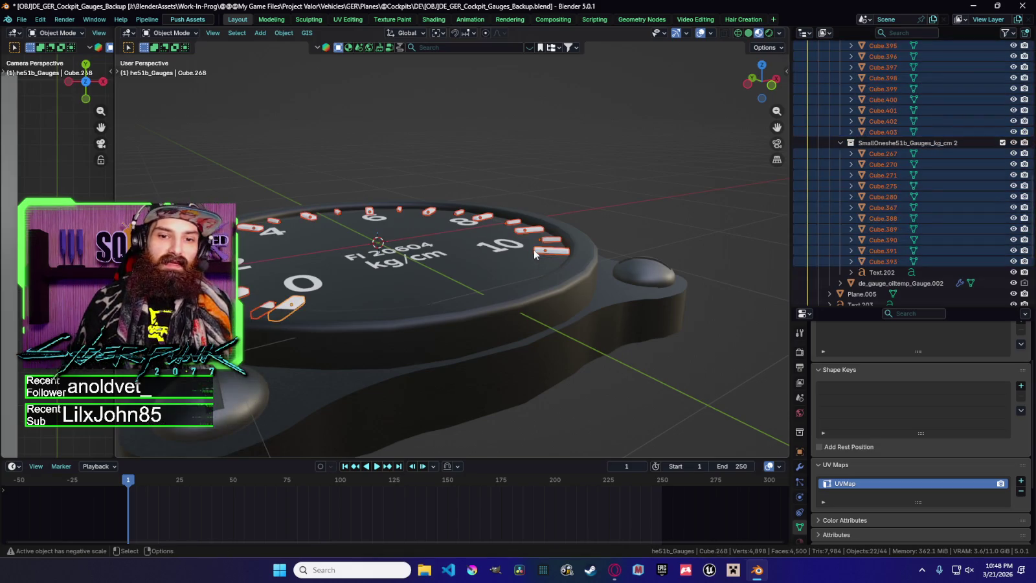
pyautogui.moveTo(610, 204); pyautogui.dragTo(564, 268, button='middle')
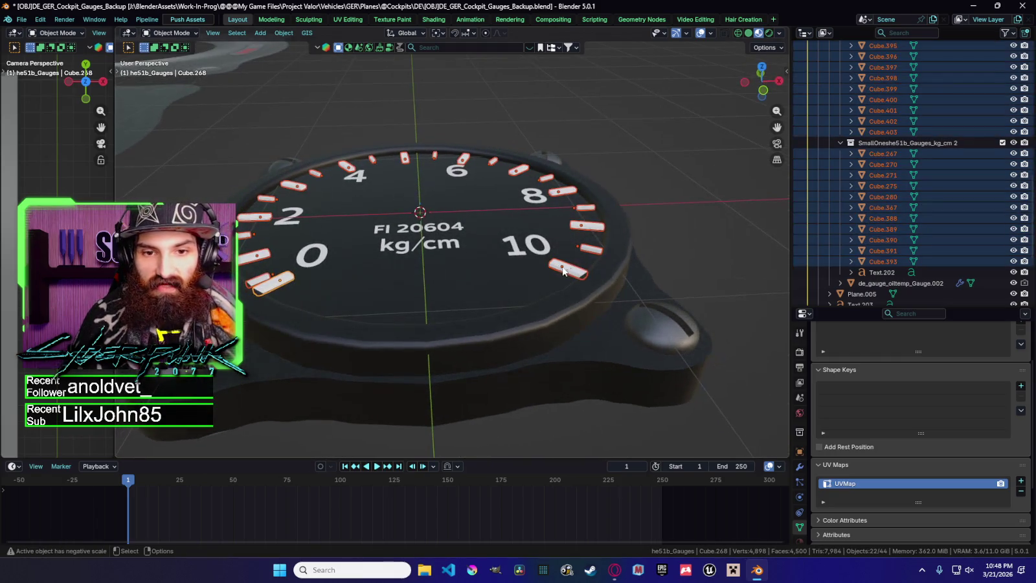
# Step: Rescale the ticks to 0.807 along Z and lower them 0.003665 m into the face
pyautogui.press('s')
pyautogui.press('z')
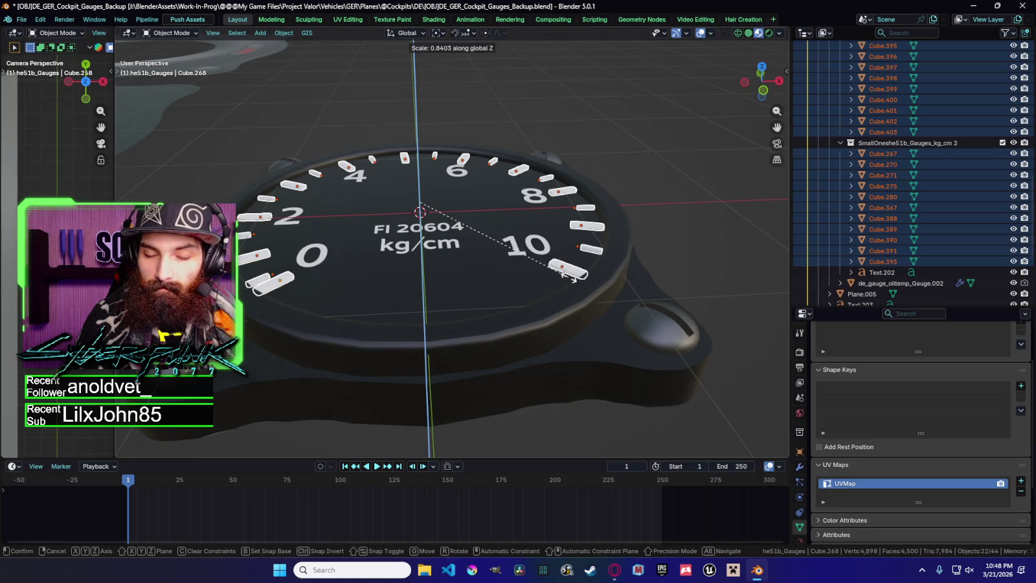
pyautogui.click(560, 279)
pyautogui.press('g')
pyautogui.press('z')
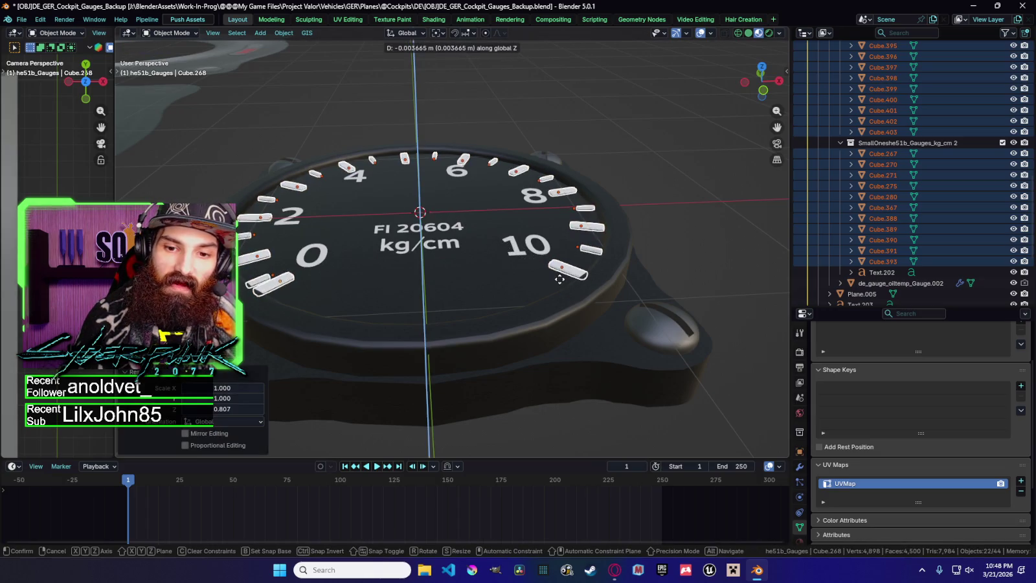
pyautogui.click(560, 279)
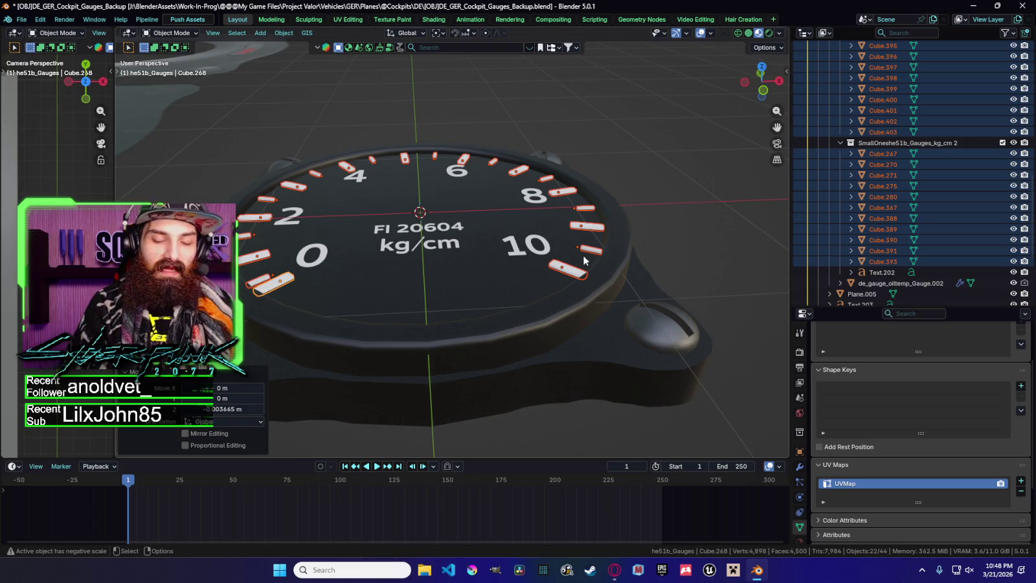
# Step: Orbit to face the gauge head-on and select the gauge body
pyautogui.moveTo(543, 229); pyautogui.dragTo(550, 189, button='middle')
pyautogui.click(551, 228)
pyautogui.scroll(-1, 554, 222)
pyautogui.scroll(-6, 554, 222)
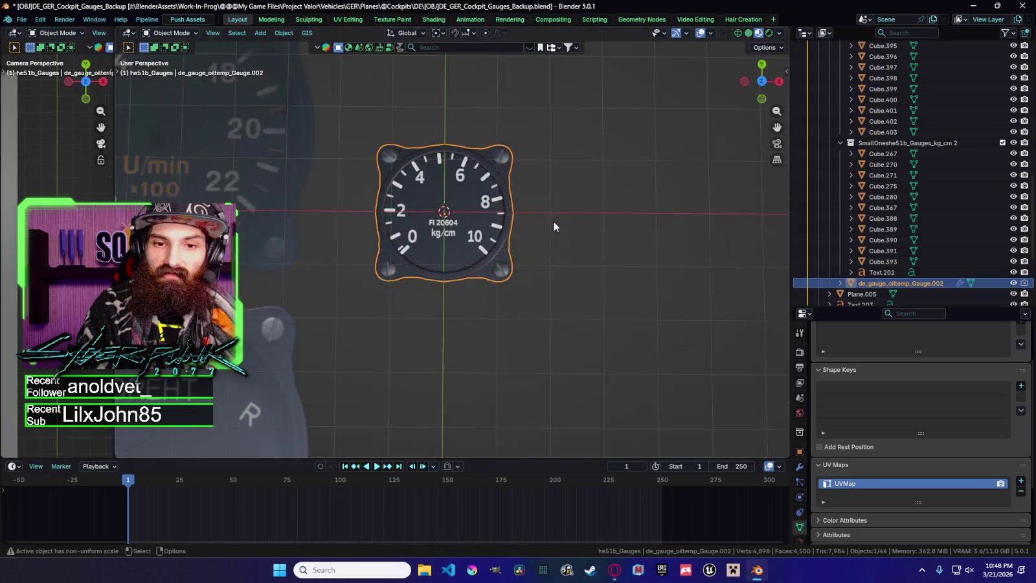
# Step: Line the view up squarely on the kg/cm dial and render it with F12
pyautogui.press('KP_7')
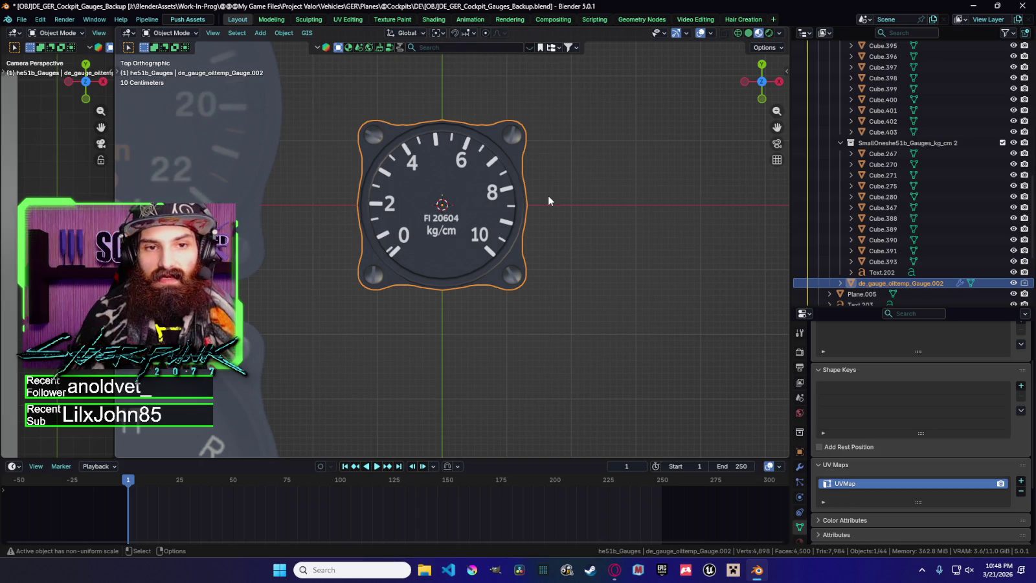
pyautogui.moveTo(541, 204); pyautogui.dragTo(546, 183, button='middle')
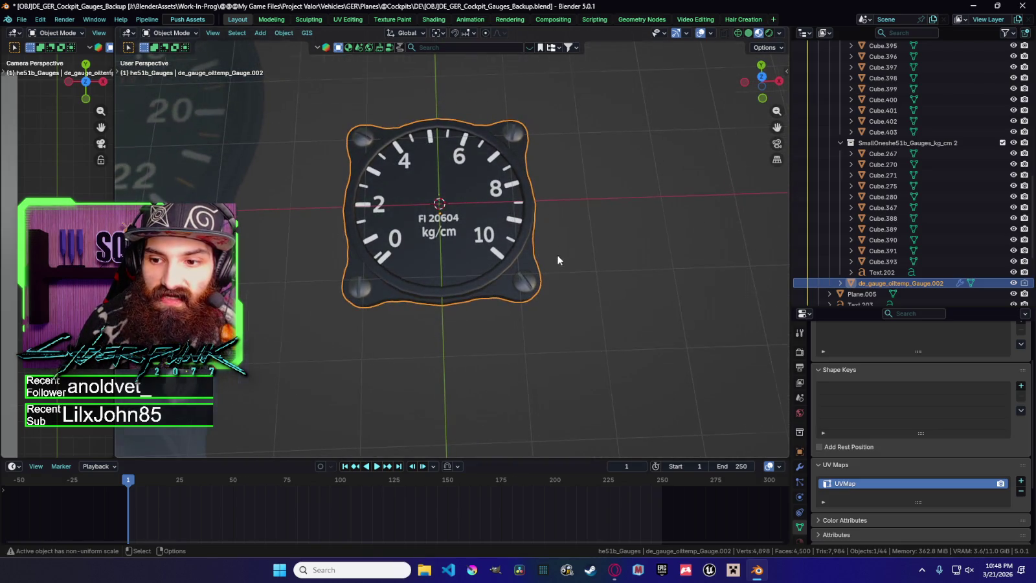
pyautogui.scroll(-3, 557, 255)
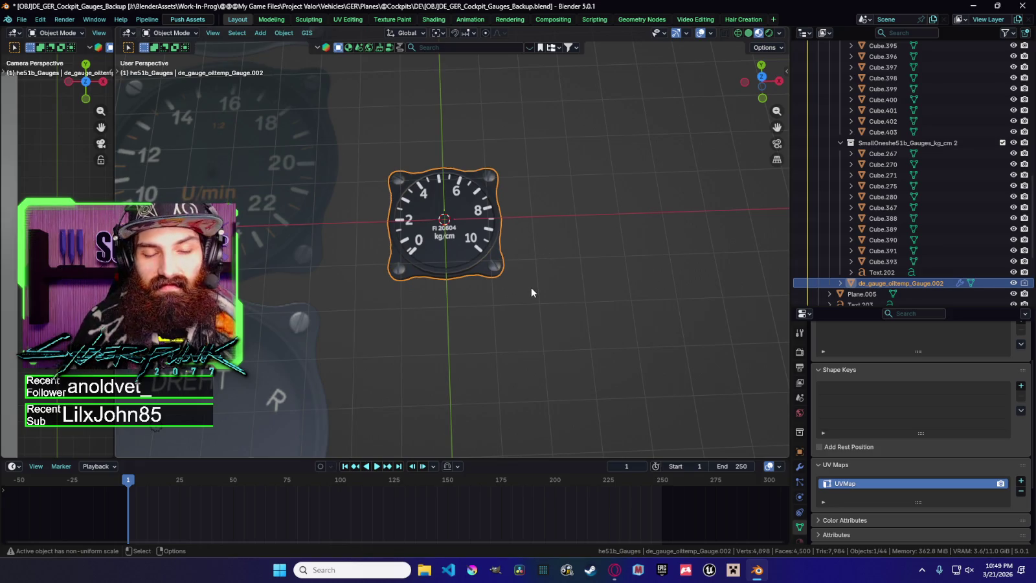
pyautogui.scroll(3, 531, 290)
pyautogui.scroll(2, 548, 305)
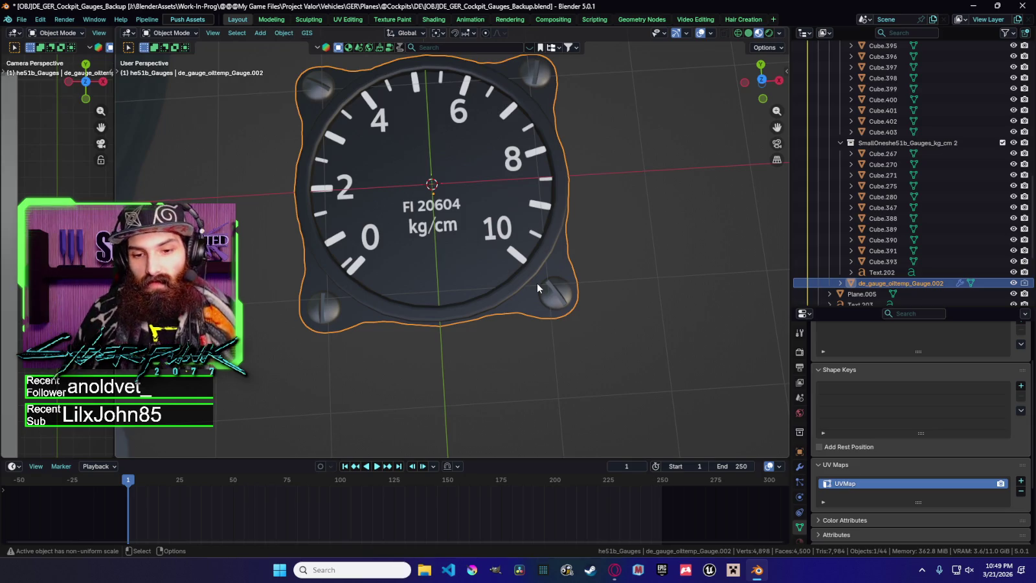
pyautogui.moveTo(537, 283); pyautogui.dragTo(561, 281, button='middle')
pyautogui.scroll(-2, 561, 281)
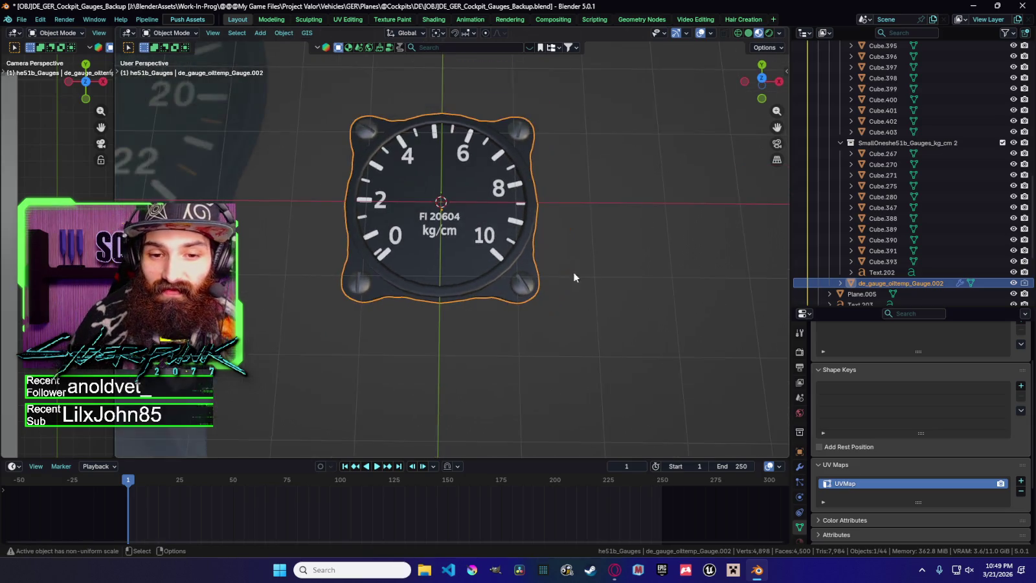
pyautogui.scroll(-2, 699, 273)
pyautogui.scroll(-1, 647, 243)
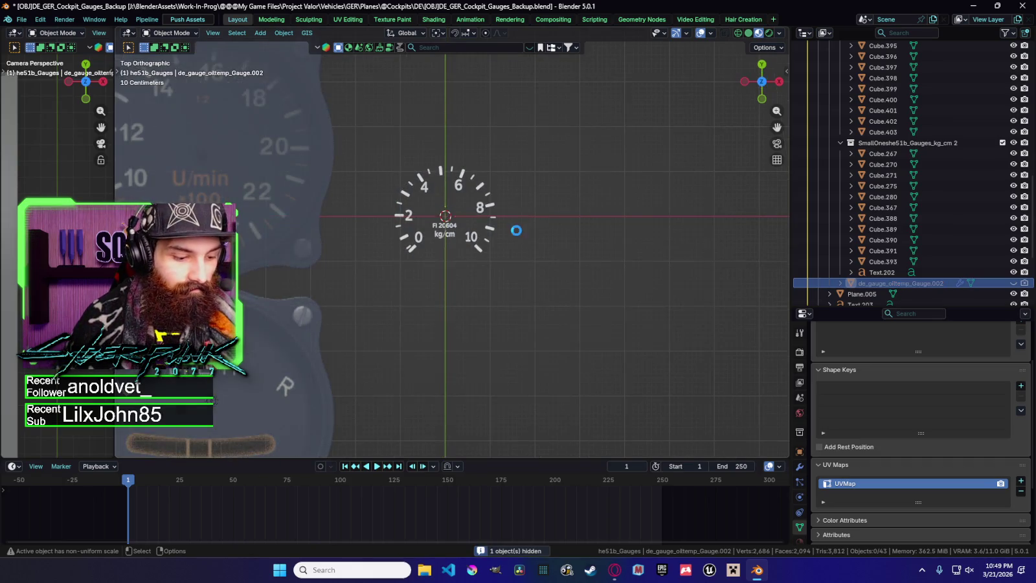
pyautogui.press('F12')
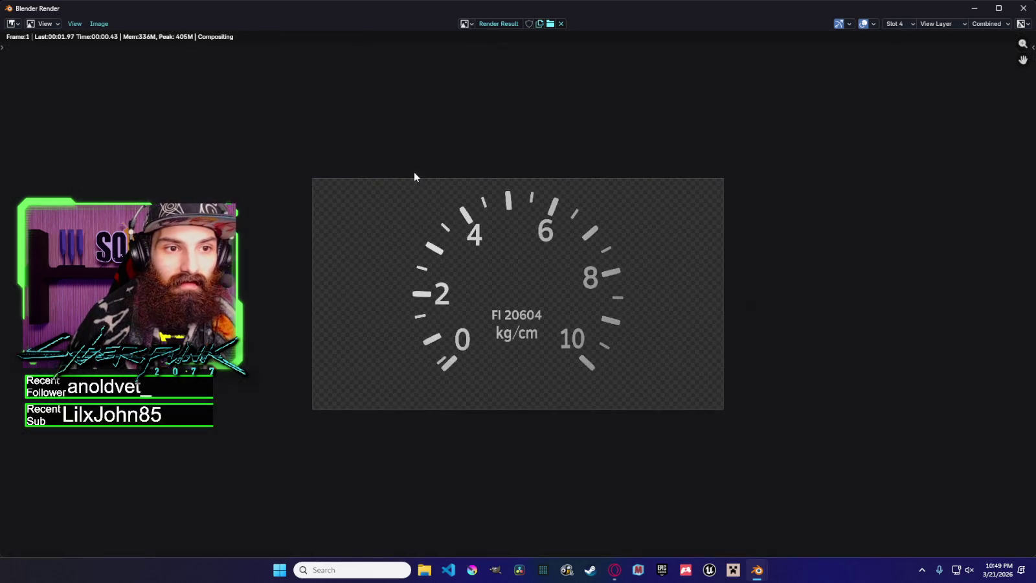
# Step: Save the kg/cm dial render as a new image file and close the render window
pyautogui.click(100, 24)
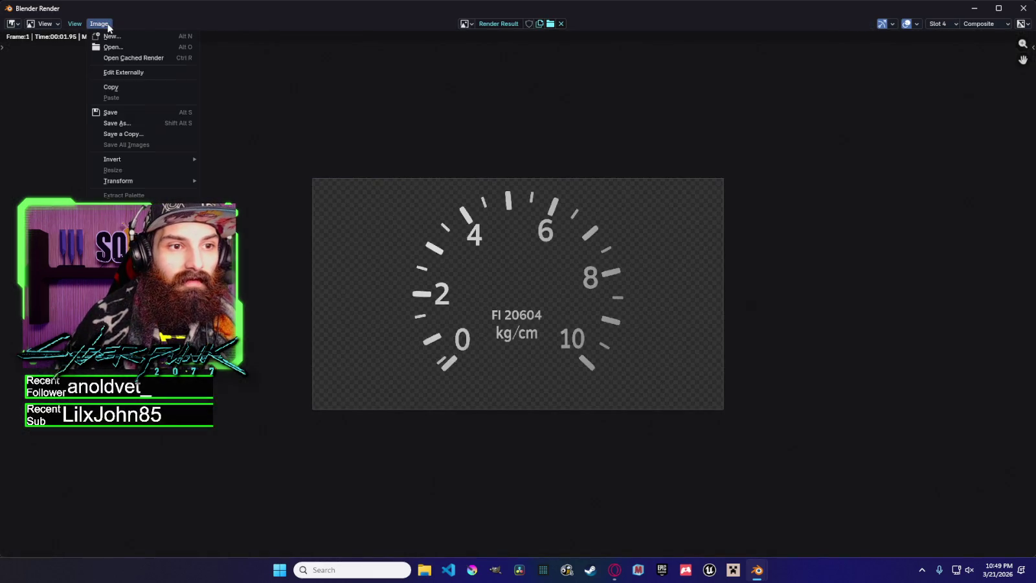
pyautogui.click(171, 121)
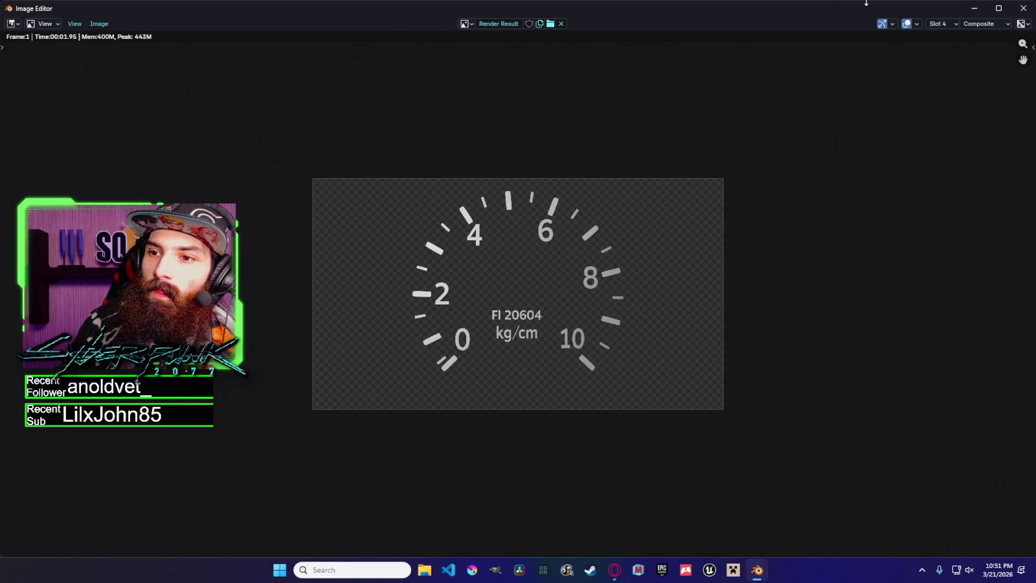
pyautogui.click(975, 8)
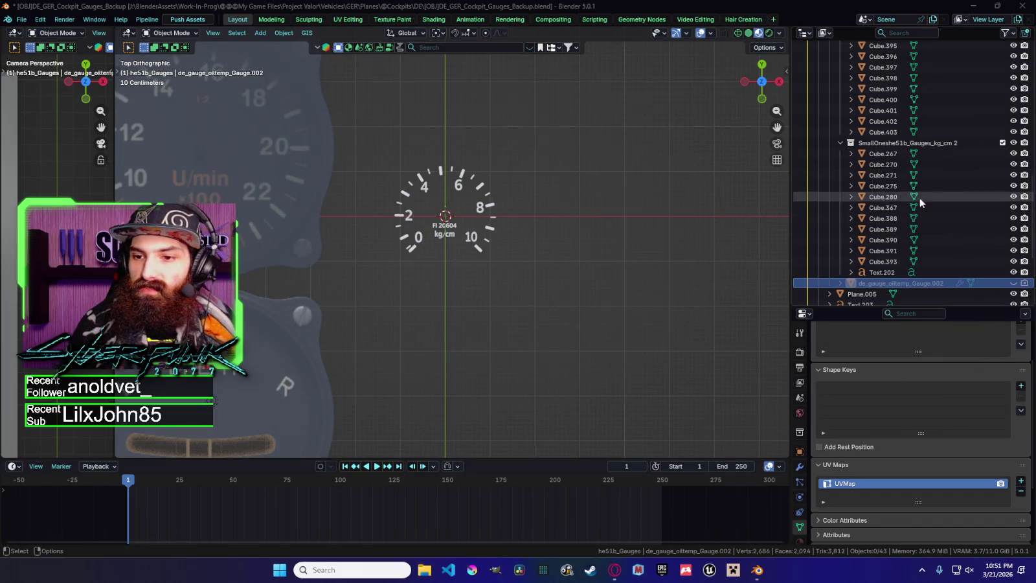
# Step: Collapse and exclude the BigOneshe51b and SmallOneshe51b collections, showing the de_gauge_oiltemp_Gauge.002 body
pyautogui.click(963, 218)
pyautogui.scroll(5, 963, 222)
pyautogui.click(842, 165)
pyautogui.click(841, 176)
pyautogui.click(1014, 186)
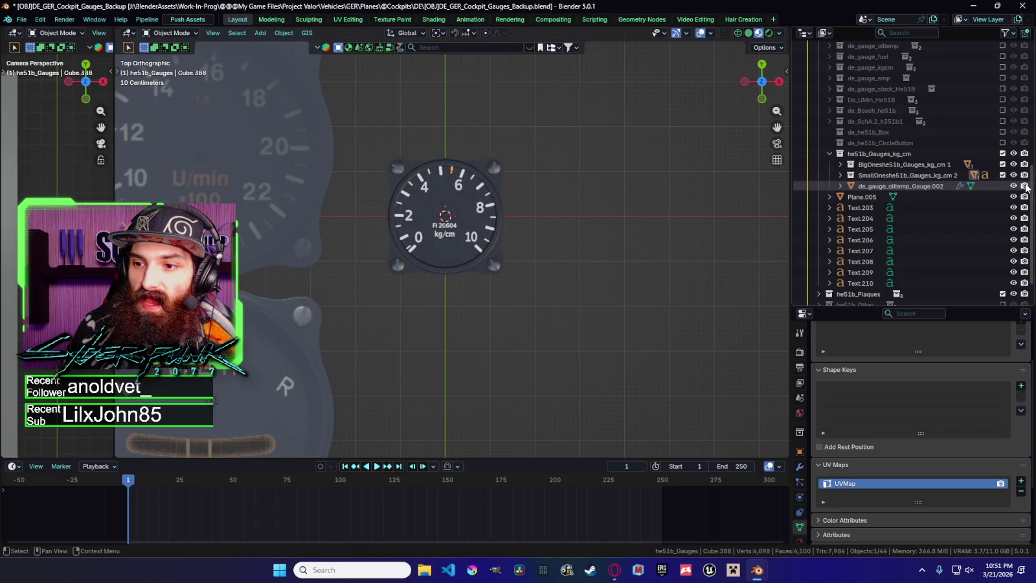
pyautogui.click(1003, 165)
pyautogui.click(1003, 175)
pyautogui.click(941, 197)
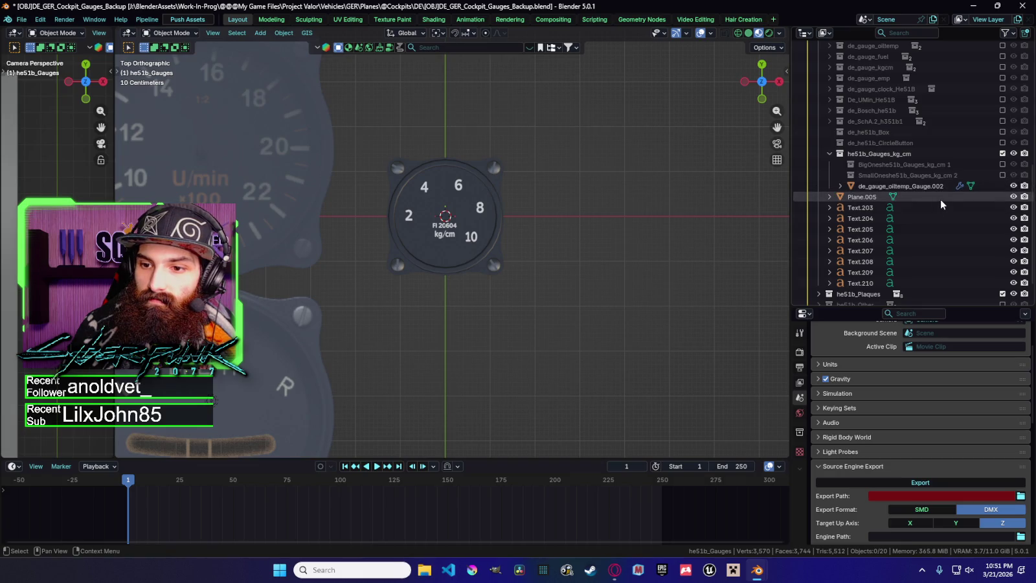
# Step: Add a collection inside he51b_Gauges_kg_cm named Texthe51b_Gauges_kg_cm 3
pyautogui.rightClick(881, 154)
pyautogui.click(855, 69)
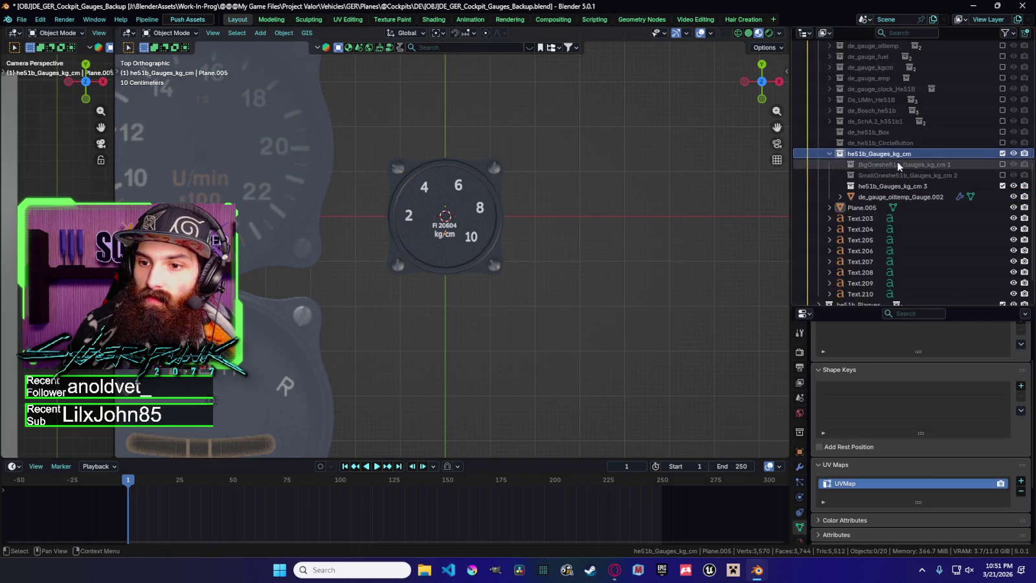
pyautogui.press('F2')
pyautogui.press('Home')
pyautogui.write('Text')
pyautogui.press('Return')
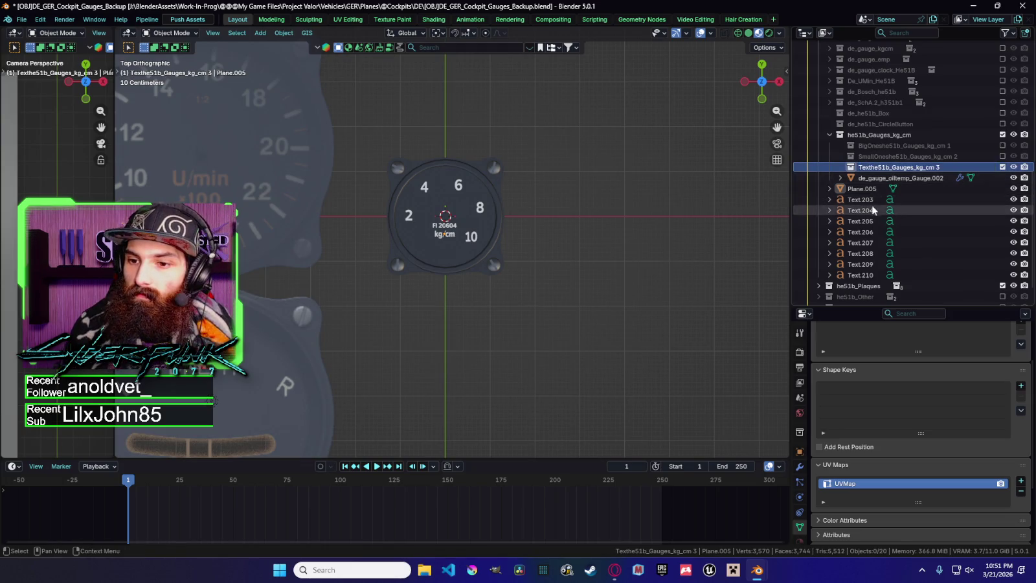
# Step: Move Text.203–Text.210 into the new collection and exclude it
pyautogui.click(861, 199)
pyautogui.keyDown('shift'); pyautogui.click(860, 274); pyautogui.keyUp('shift')
pyautogui.moveTo(861, 274)
pyautogui.mouseDown()
pyautogui.moveTo(883, 150)
pyautogui.moveTo(886, 167)
pyautogui.mouseUp()
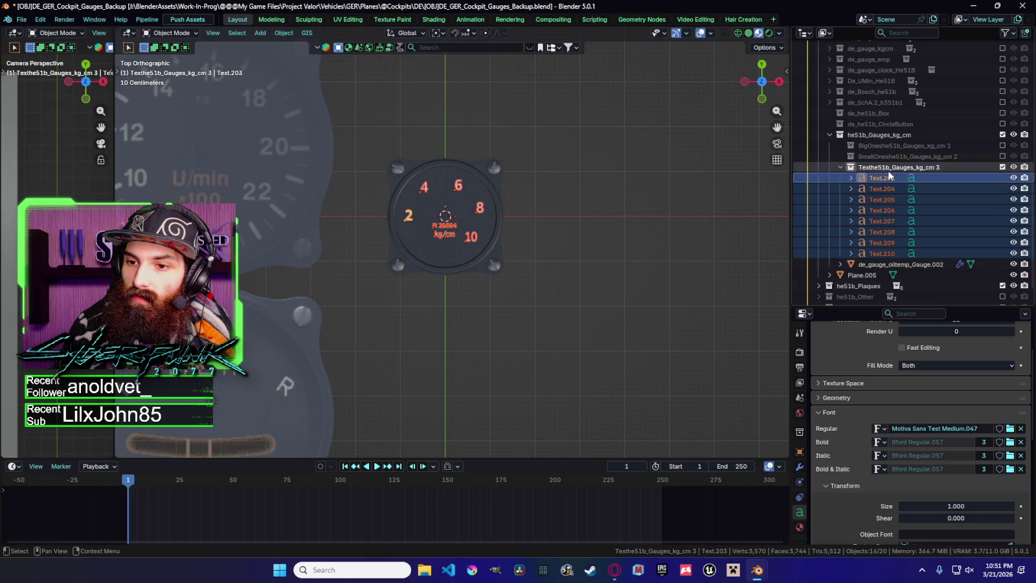
pyautogui.click(1002, 167)
# Step: Move Plane.005 into the excluded BigOne collection and select the gauge body
pyautogui.click(458, 239)
pyautogui.moveTo(861, 250); pyautogui.dragTo(876, 207)
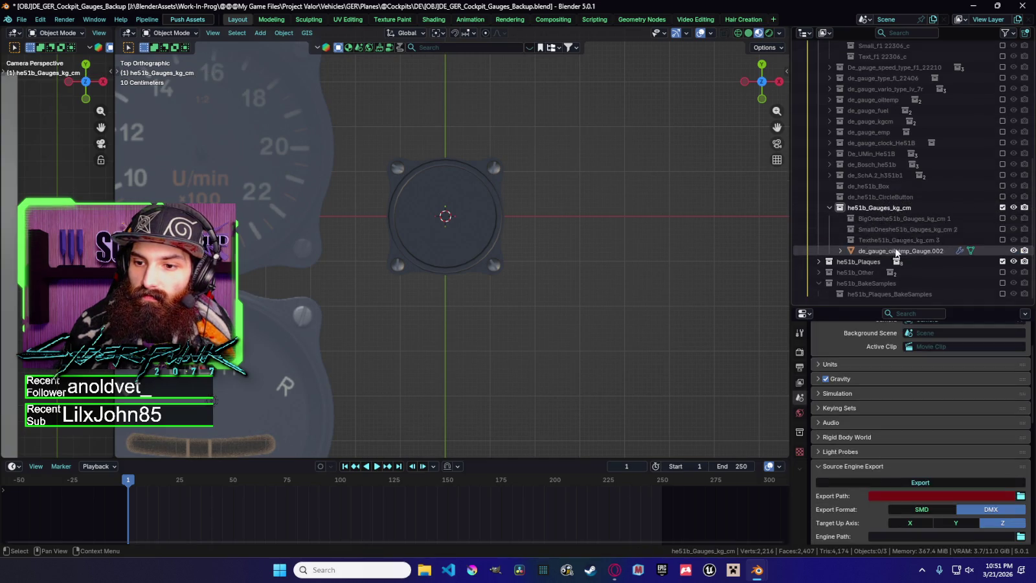
pyautogui.click(487, 204)
pyautogui.scroll(-2, 608, 219)
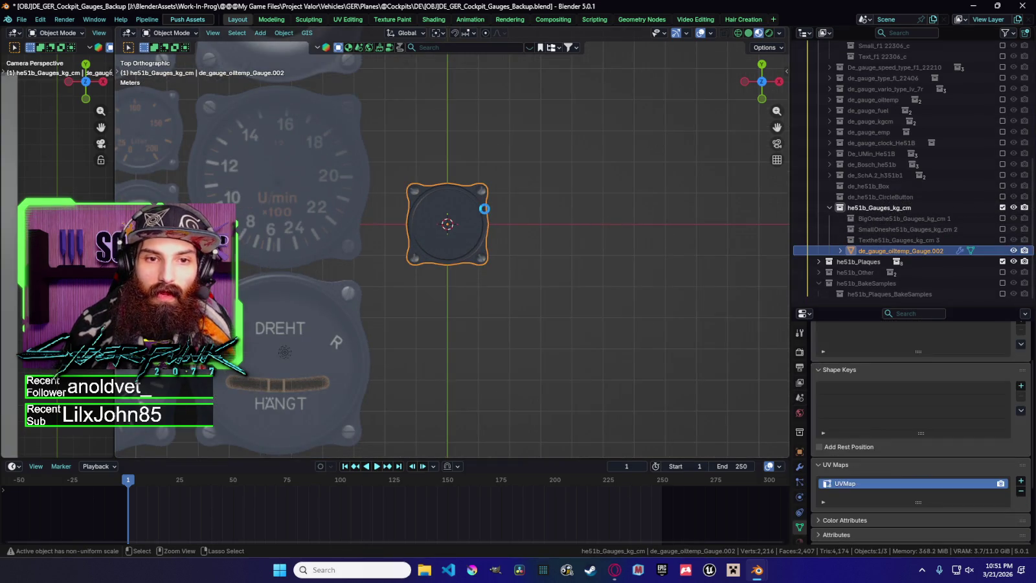
# Step: Save the file and select all of the gauge body's faces in Edit Mode
pyautogui.hotkey('ctrl', 's')
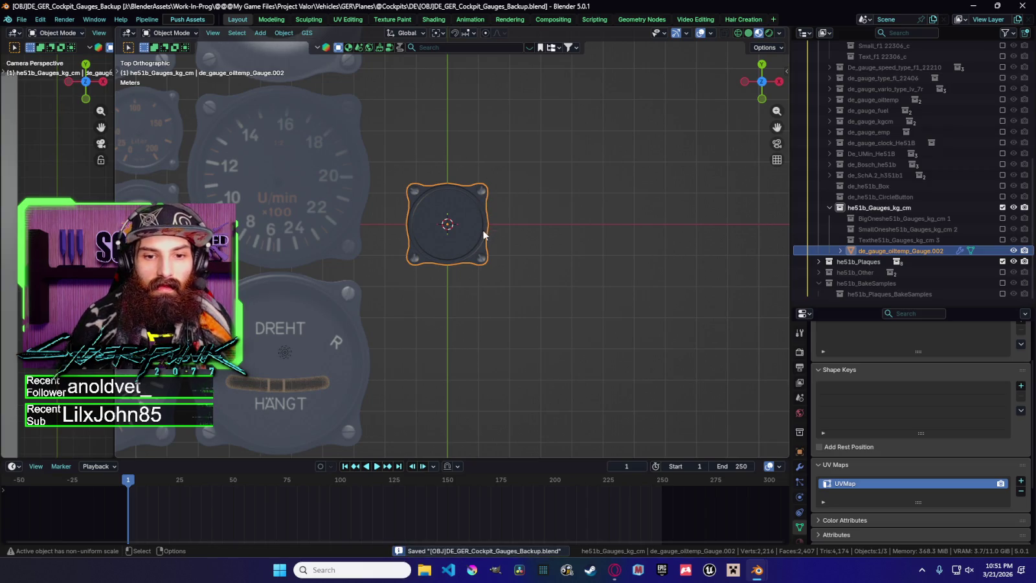
pyautogui.scroll(3, 483, 237)
pyautogui.press('Tab')
pyautogui.moveTo(509, 224); pyautogui.dragTo(518, 210, button='middle')
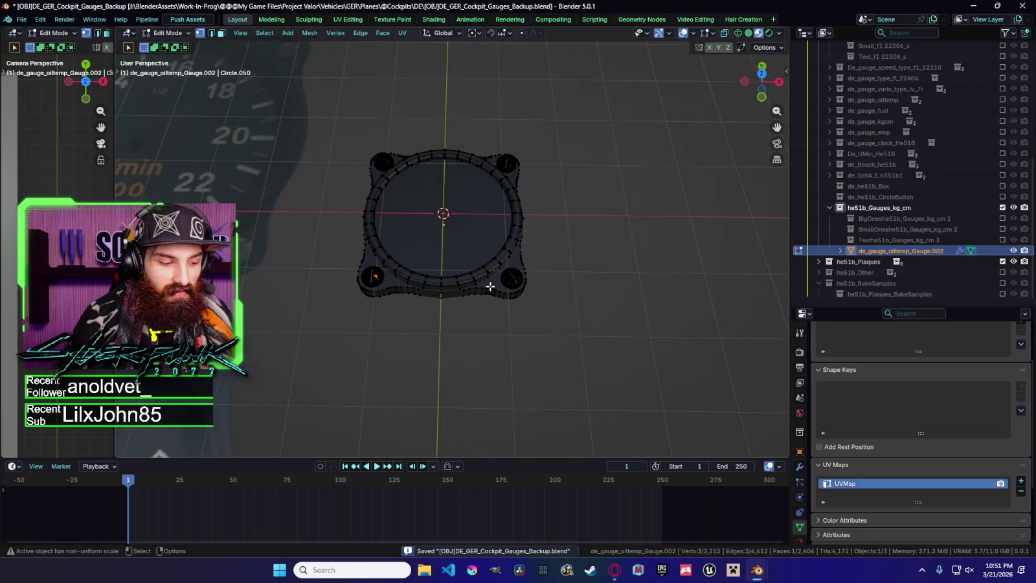
pyautogui.press('3')
pyautogui.press('l')
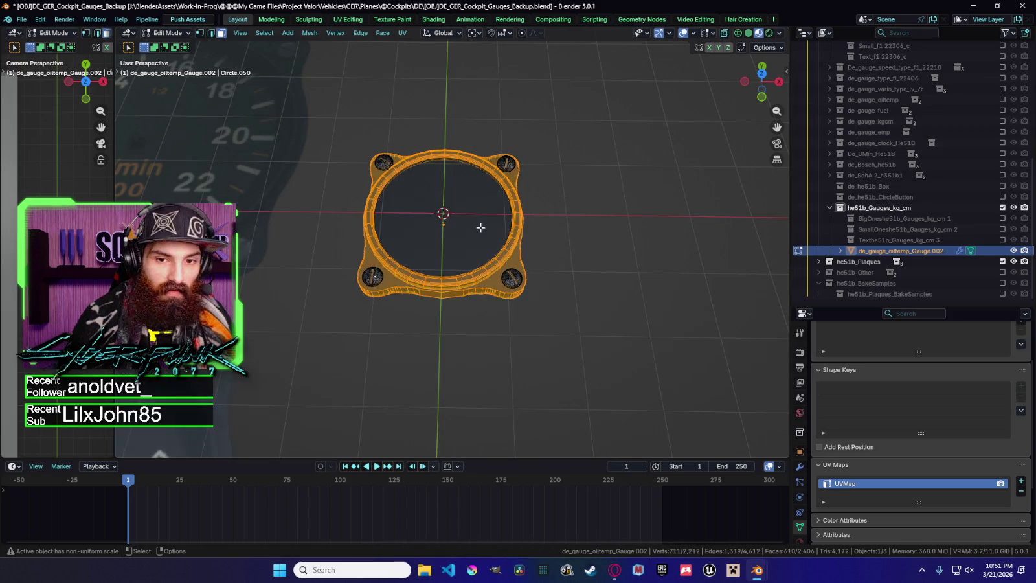
pyautogui.press('l')
# Step: Smart UV Project the gauge body, then move to UV Editing and Texture Paint
pyautogui.press('u')
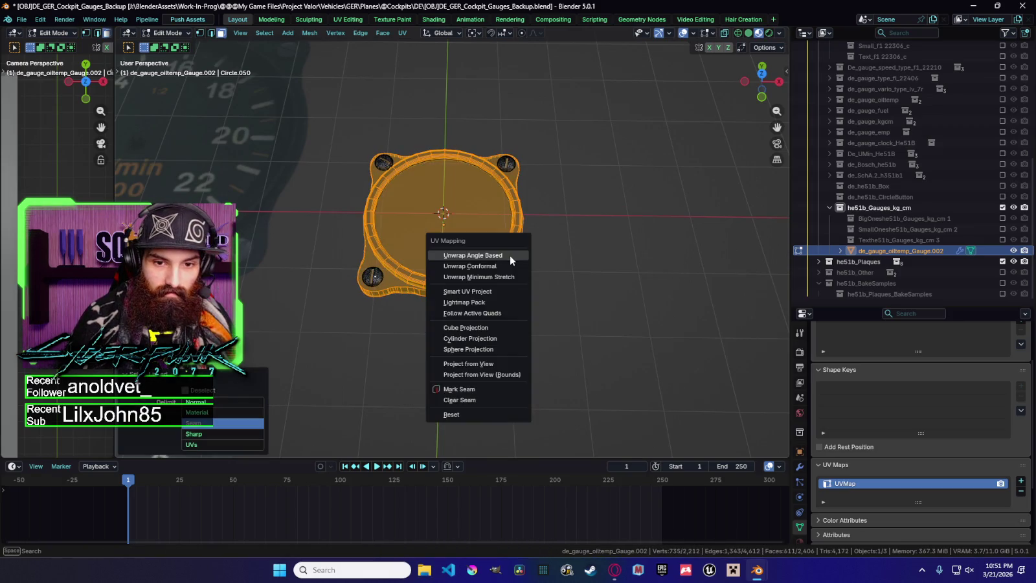
pyautogui.click(494, 291)
pyautogui.click(490, 390)
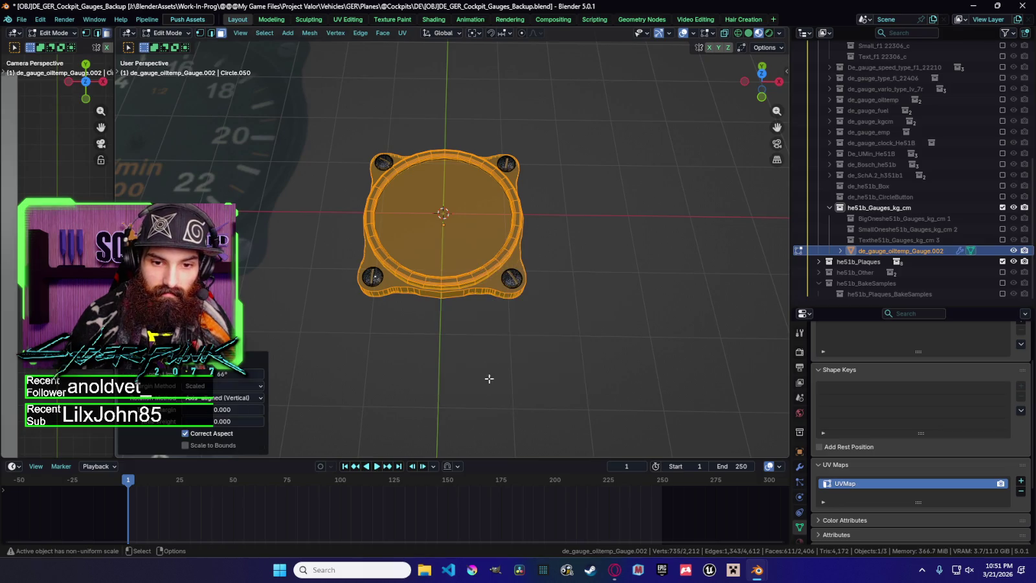
pyautogui.press('KP_7')
pyautogui.click(348, 19)
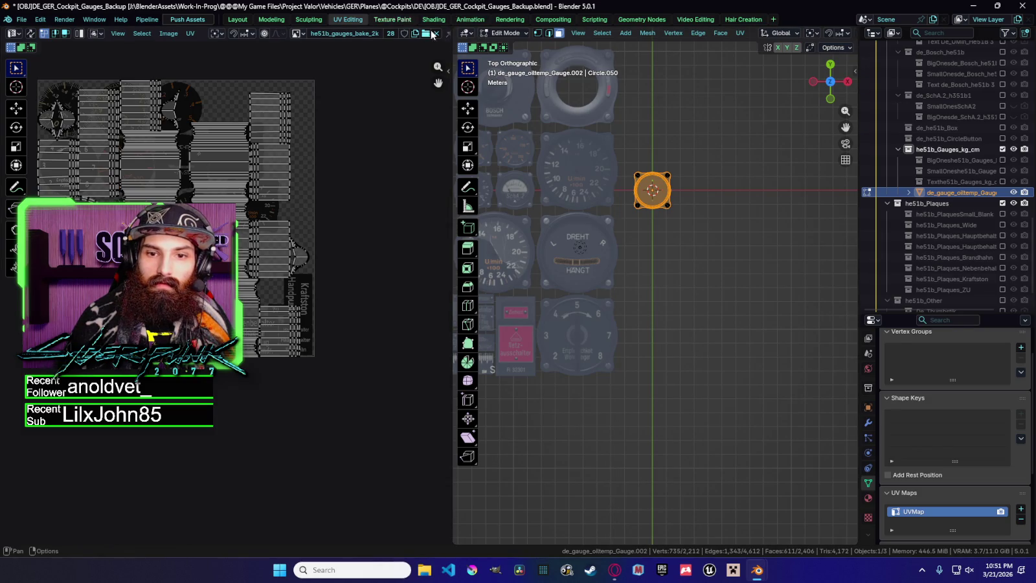
pyautogui.click(394, 19)
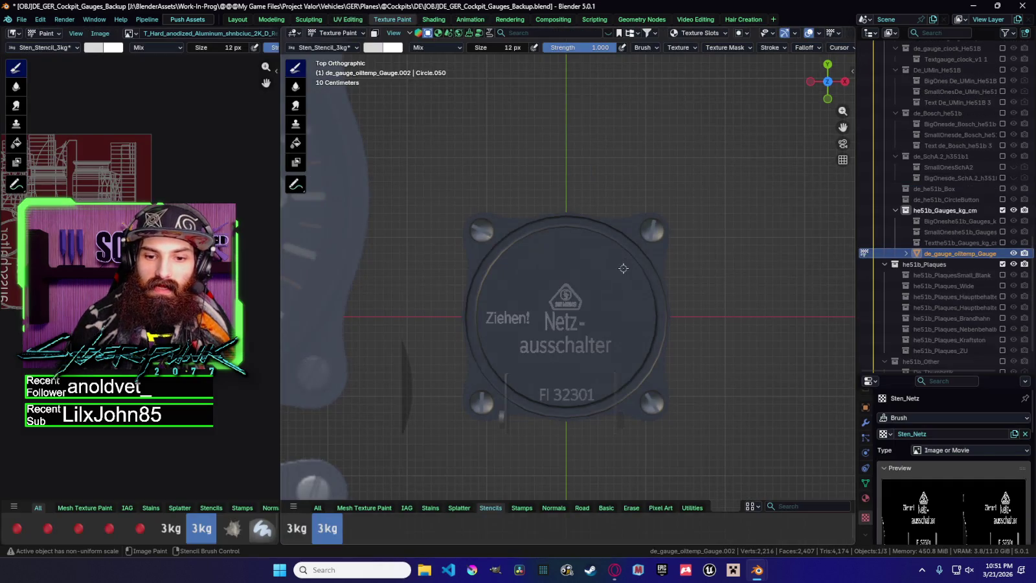
# Step: Duplicate the Sten_Netz texture as Sten_Kgcm and unlink its net image
pyautogui.click(1014, 434)
pyautogui.doubleClick(926, 434)
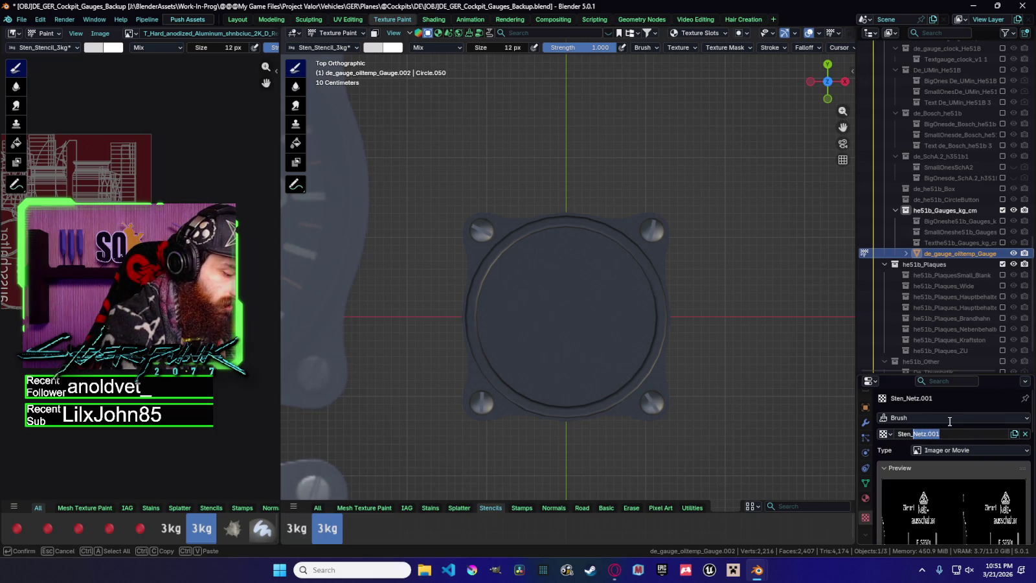
pyautogui.write('Kc')
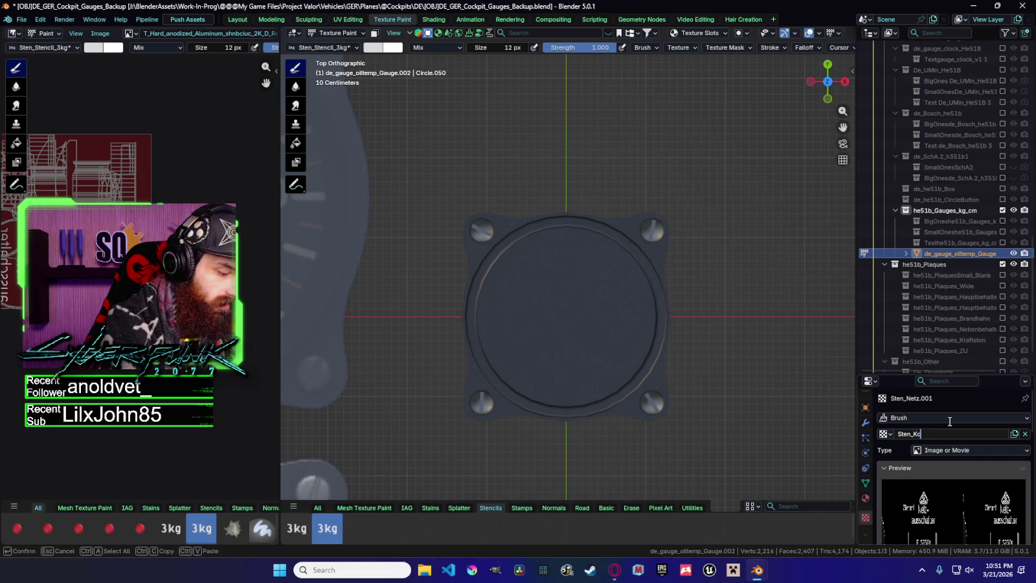
pyautogui.press('Return')
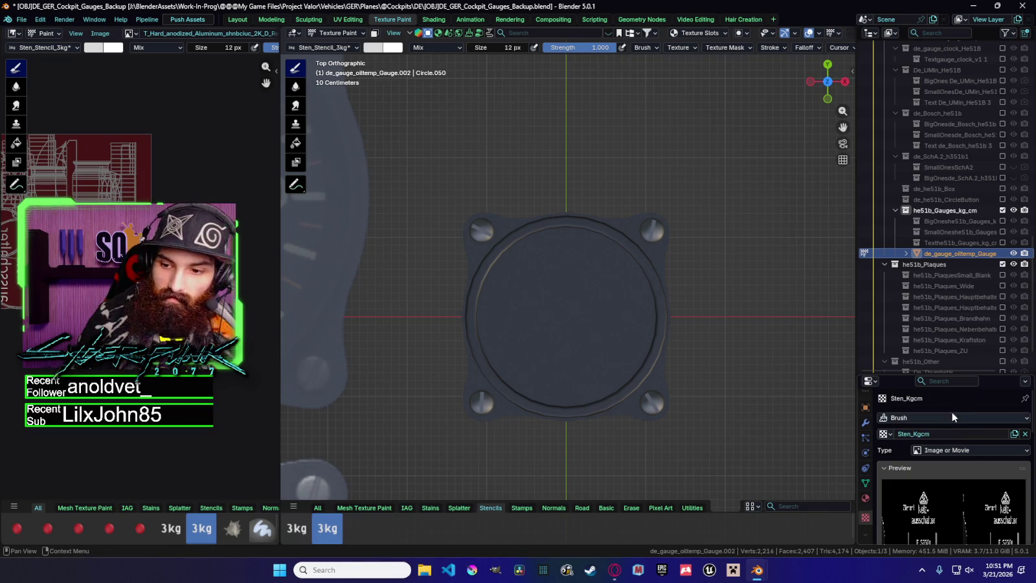
pyautogui.scroll(-5, 1011, 461)
pyautogui.click(1021, 456)
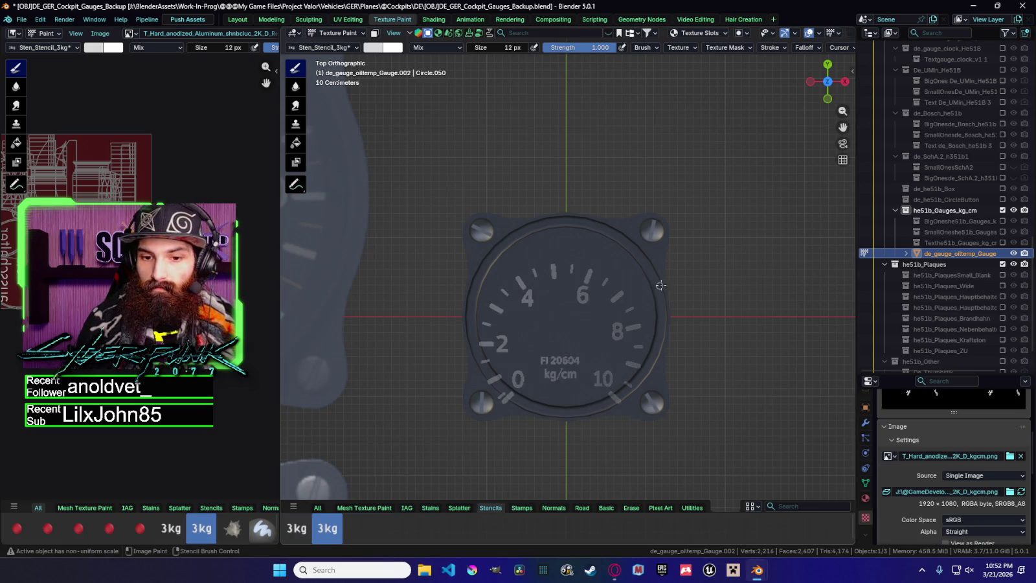
# Step: Open the stencil brush settings and paint the kg/cm markings through the stencil onto the face
pyautogui.scroll(-1, 609, 321)
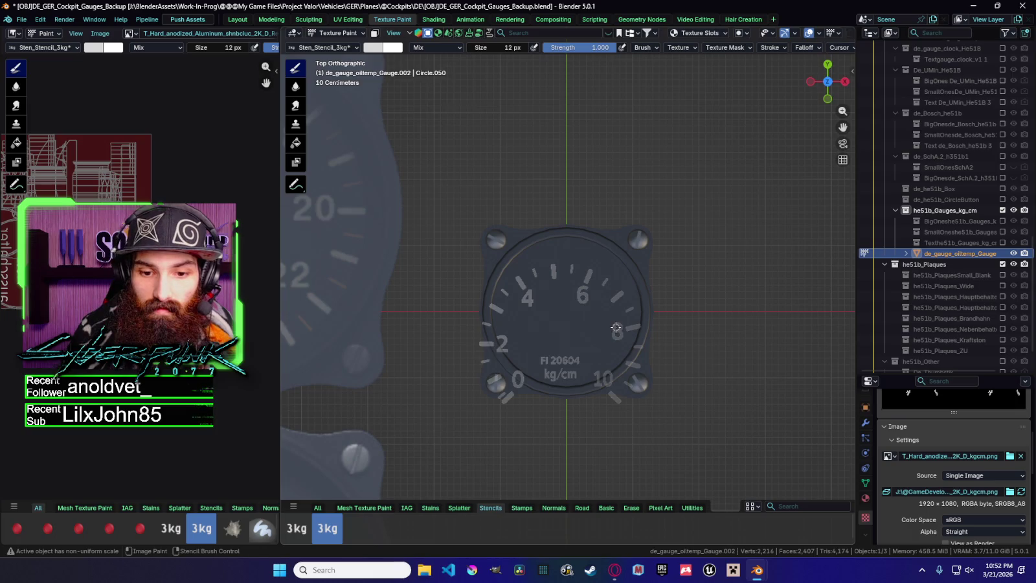
pyautogui.scroll(-3, 949, 475)
pyautogui.scroll(-3, 950, 475)
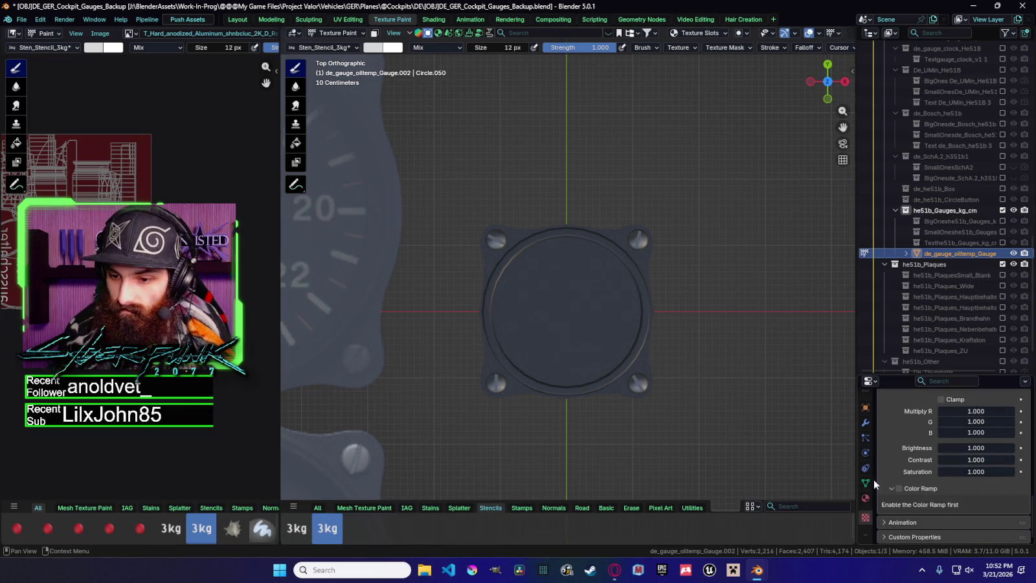
pyautogui.click(867, 398)
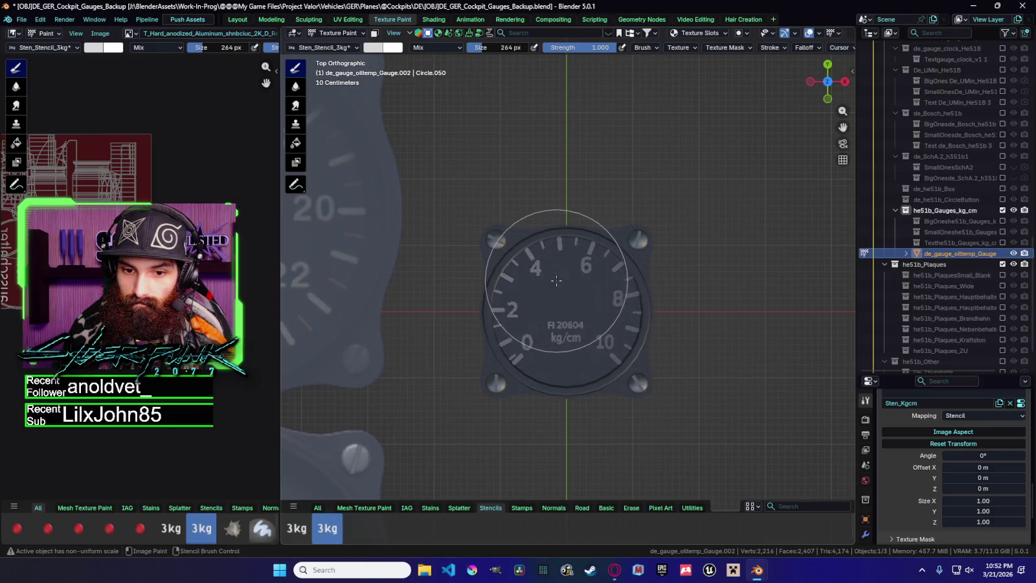
pyautogui.moveTo(549, 303)
pyautogui.mouseDown()
pyautogui.moveTo(549, 321)
pyautogui.moveTo(612, 332)
pyautogui.mouseUp()
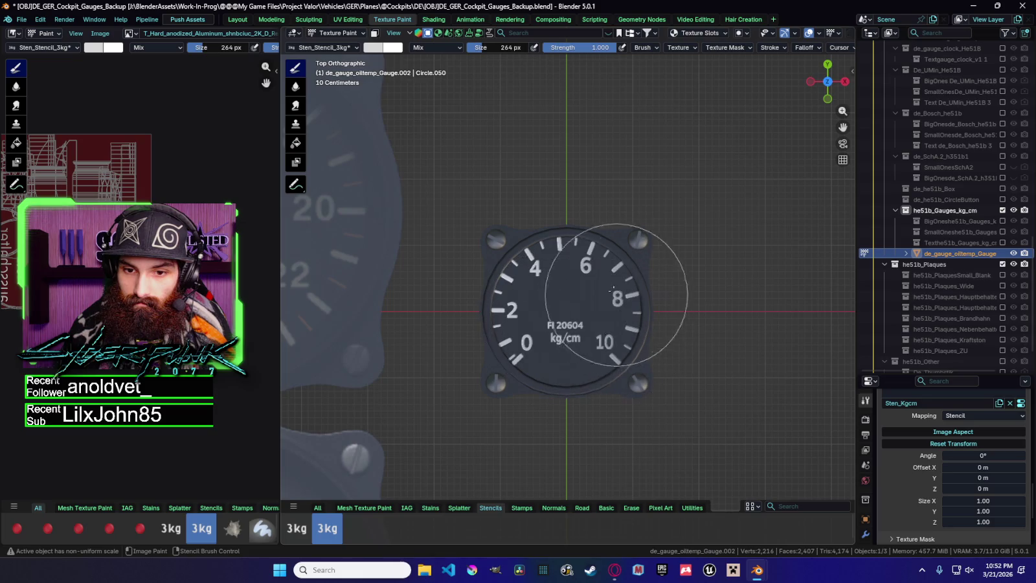
# Step: Back in Layout, orbit around the gauge and check it from front and top views
pyautogui.click(238, 19)
pyautogui.moveTo(448, 306); pyautogui.dragTo(517, 283, button='middle')
pyautogui.press('`')
pyautogui.click(442, 286)
pyautogui.press('KP_7')
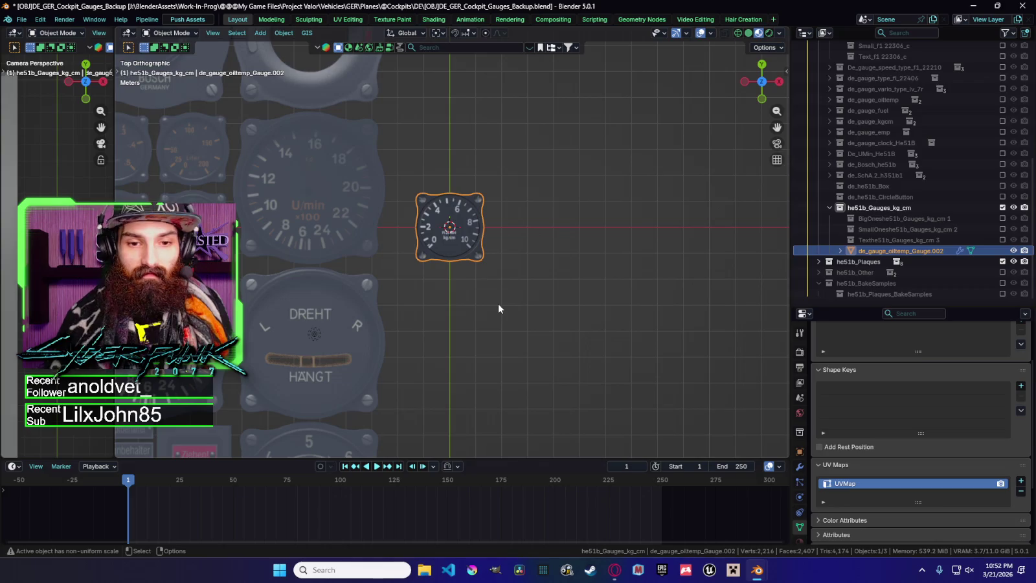
# Step: Pan over to the small kg/cm gauge, select it and keep a top view
pyautogui.click(478, 283)
pyautogui.keyDown('shift'); pyautogui.moveTo(478, 284); pyautogui.dragTo(680, 285, button='middle'); pyautogui.keyUp('shift')
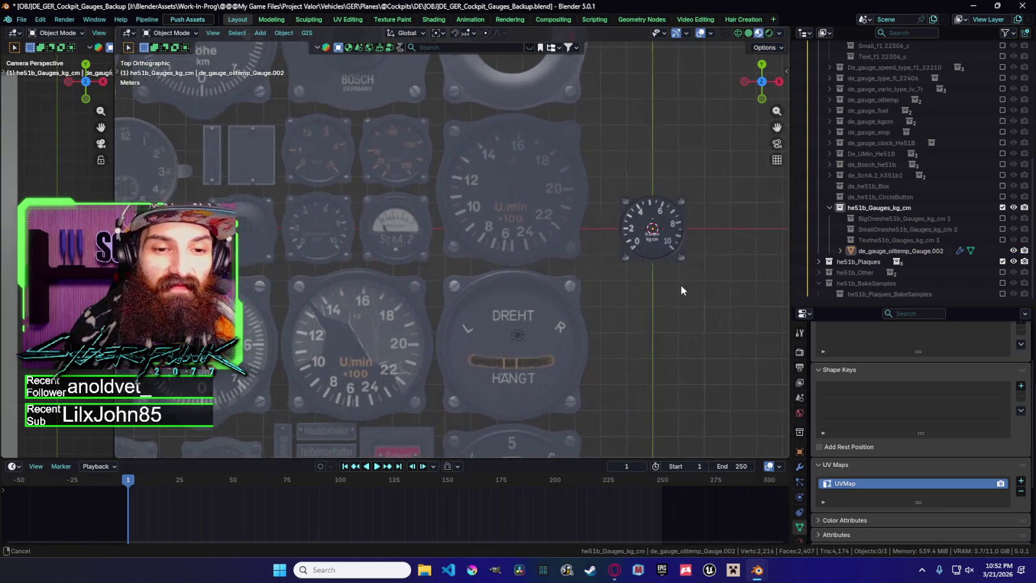
pyautogui.click(650, 249)
pyautogui.scroll(2, 665, 254)
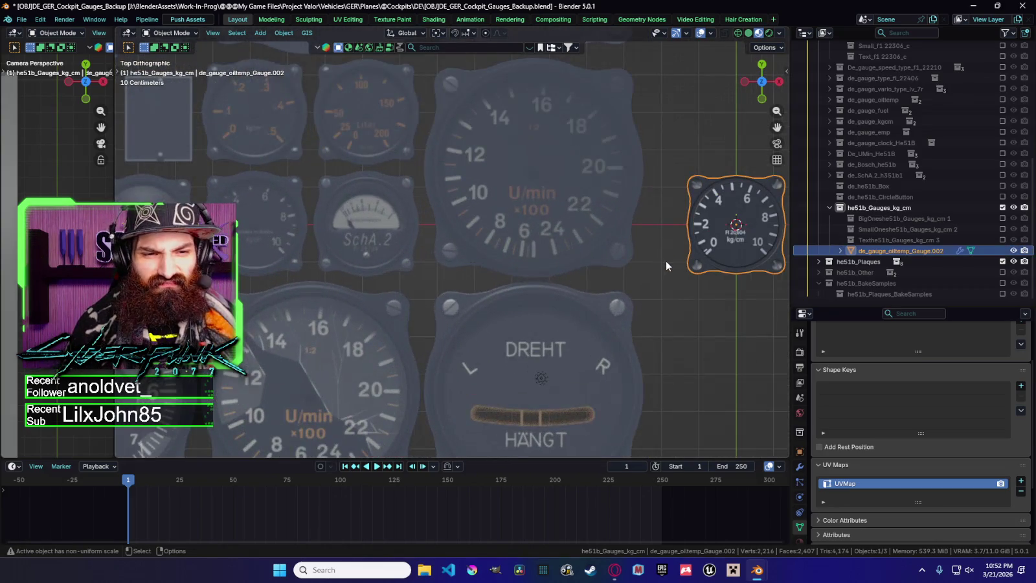
pyautogui.keyDown('shift'); pyautogui.moveTo(666, 261); pyautogui.dragTo(579, 287, button='middle'); pyautogui.keyUp('shift')
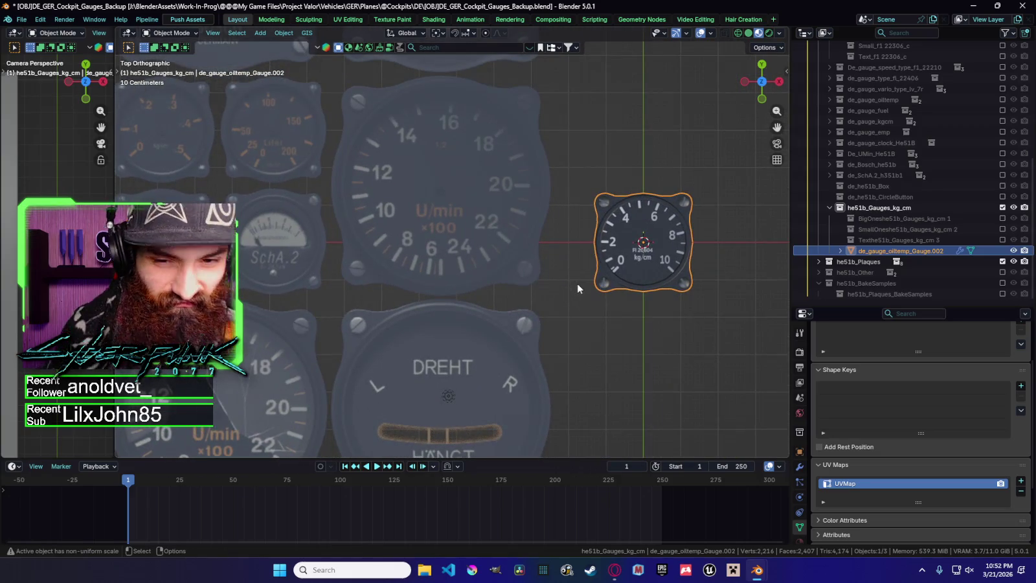
pyautogui.keyDown('shift'); pyautogui.moveTo(613, 275); pyautogui.dragTo(616, 257, button='middle'); pyautogui.keyUp('shift')
pyautogui.press('`')
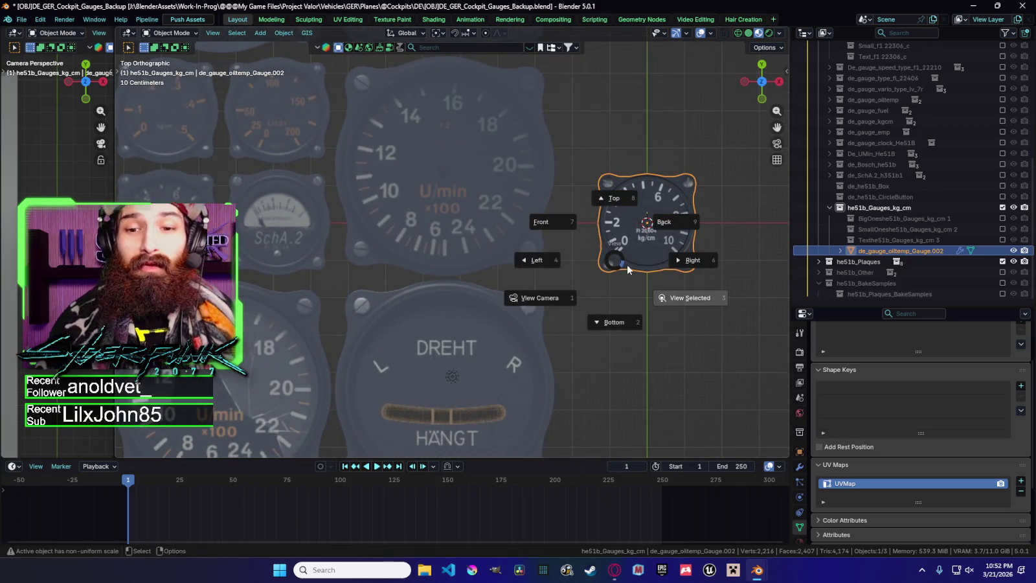
pyautogui.click(583, 194)
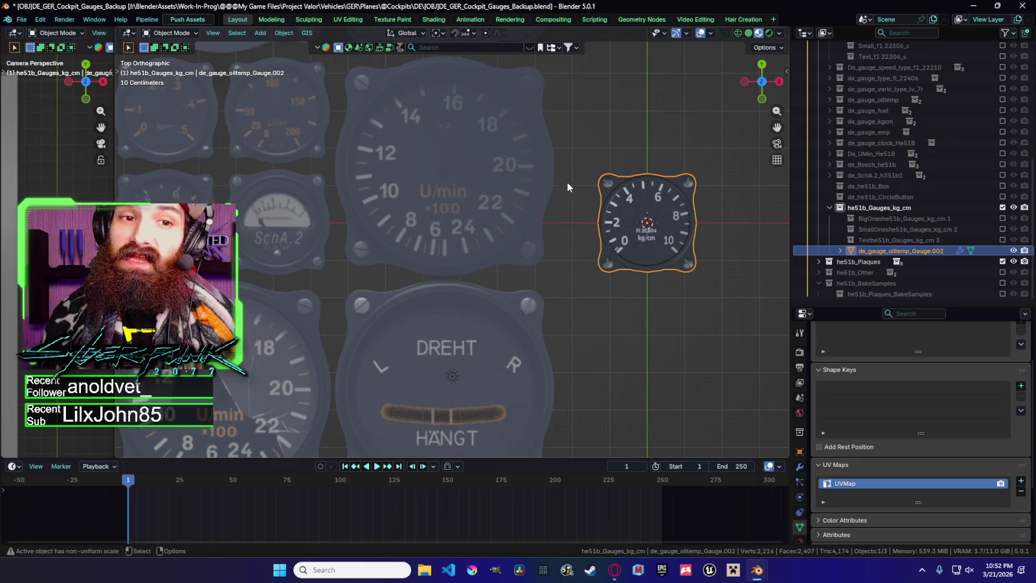
# Step: Frame the oiltemp gauge and select just its round dial face in Edit Mode for Texture Paint
pyautogui.press('KP_Decimal')
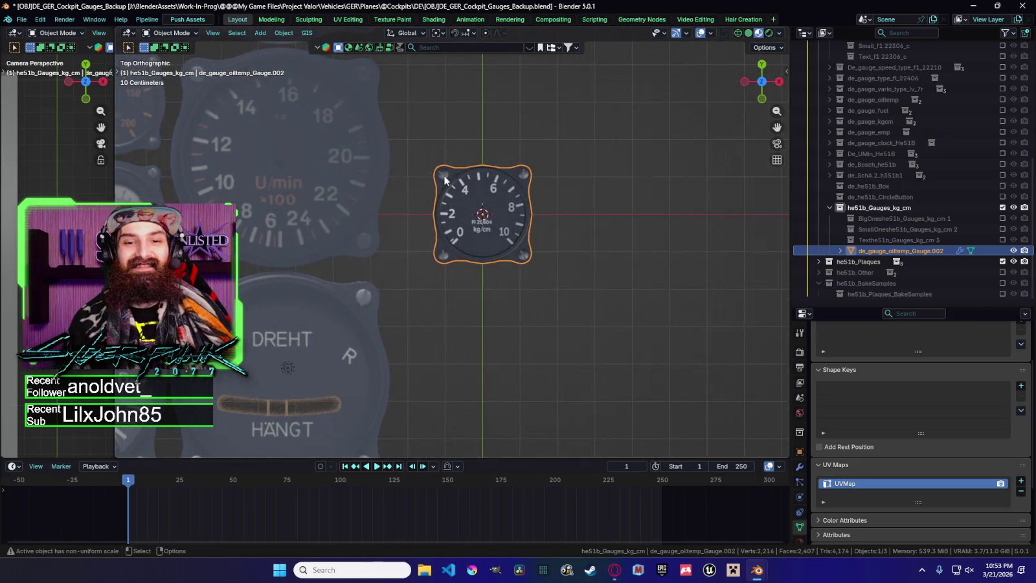
pyautogui.scroll(2, 528, 175)
pyautogui.scroll(2, 419, 212)
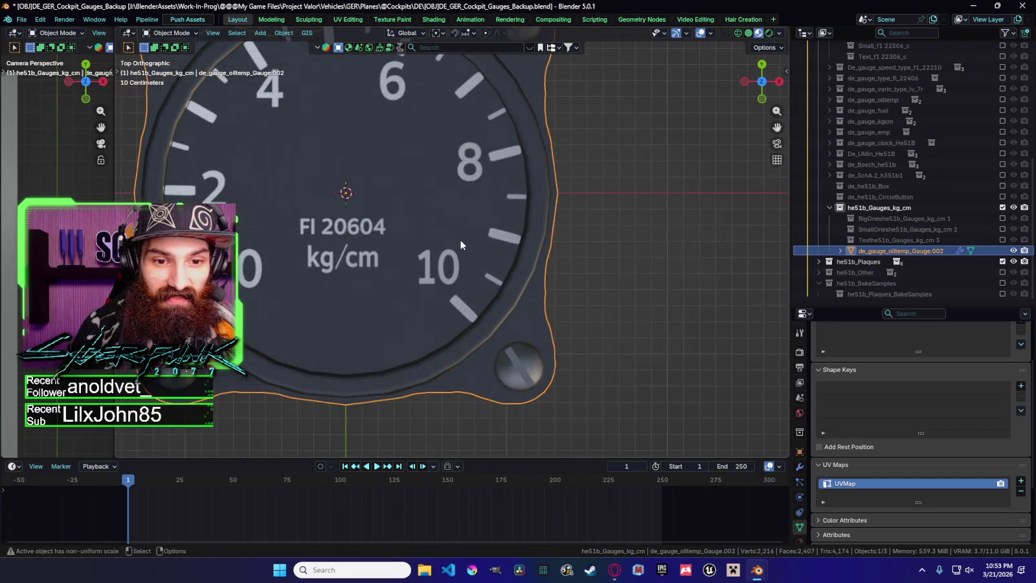
pyautogui.scroll(-3, 461, 244)
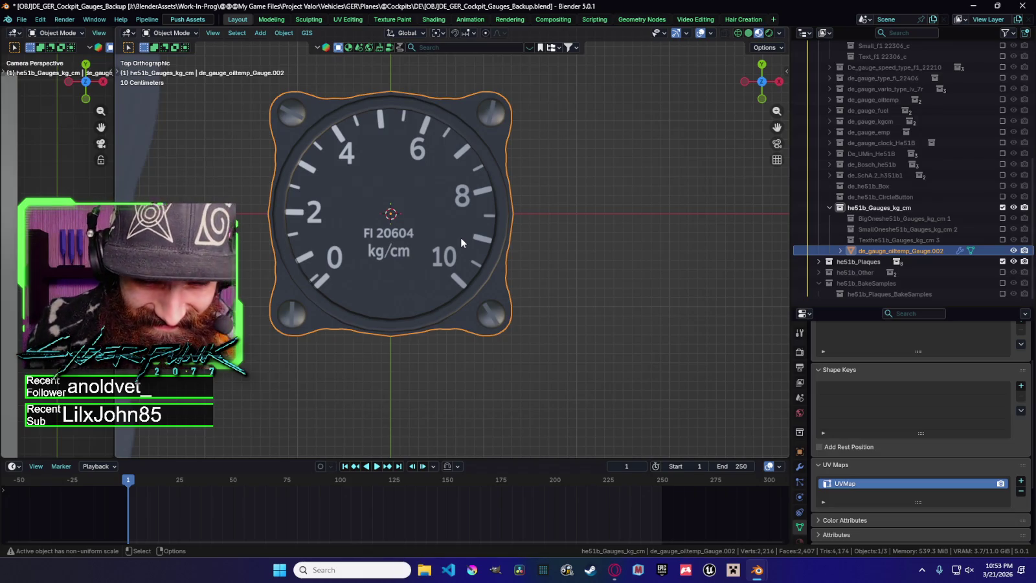
pyautogui.moveTo(460, 237)
pyautogui.keyDown('ctrl'); pyautogui.mouseDown(button='middle')
pyautogui.moveTo(499, 221)
pyautogui.moveTo(494, 247)
pyautogui.mouseUp(button='middle'); pyautogui.keyUp('ctrl')
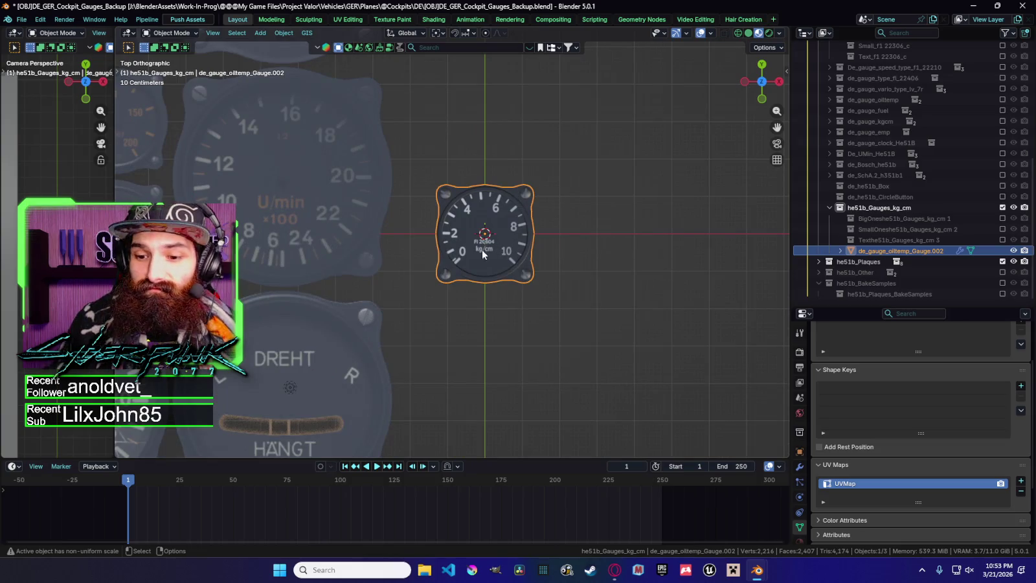
pyautogui.press('Tab')
pyautogui.moveTo(509, 250); pyautogui.dragTo(510, 247, button='middle')
pyautogui.click(511, 246)
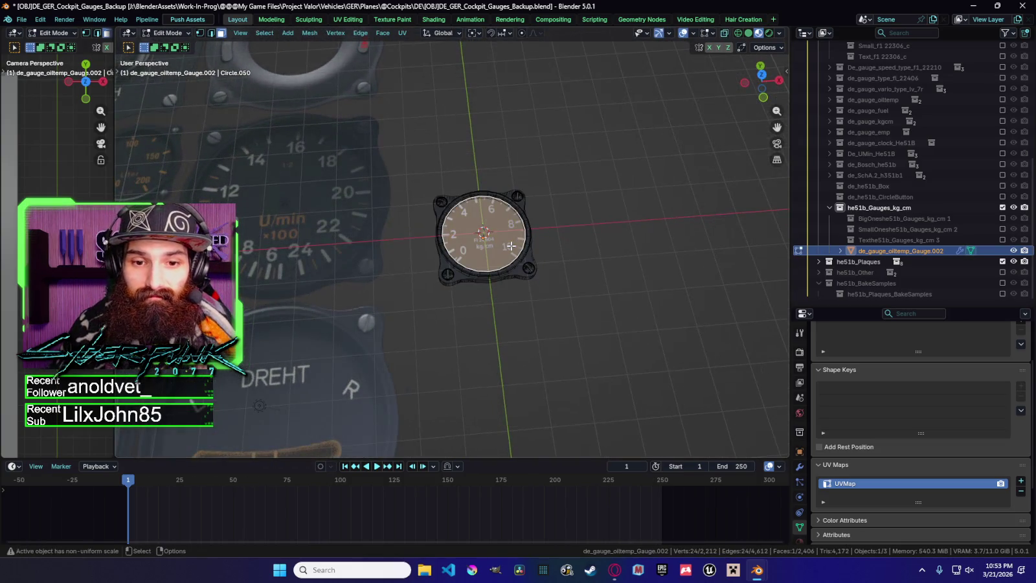
pyautogui.click(393, 20)
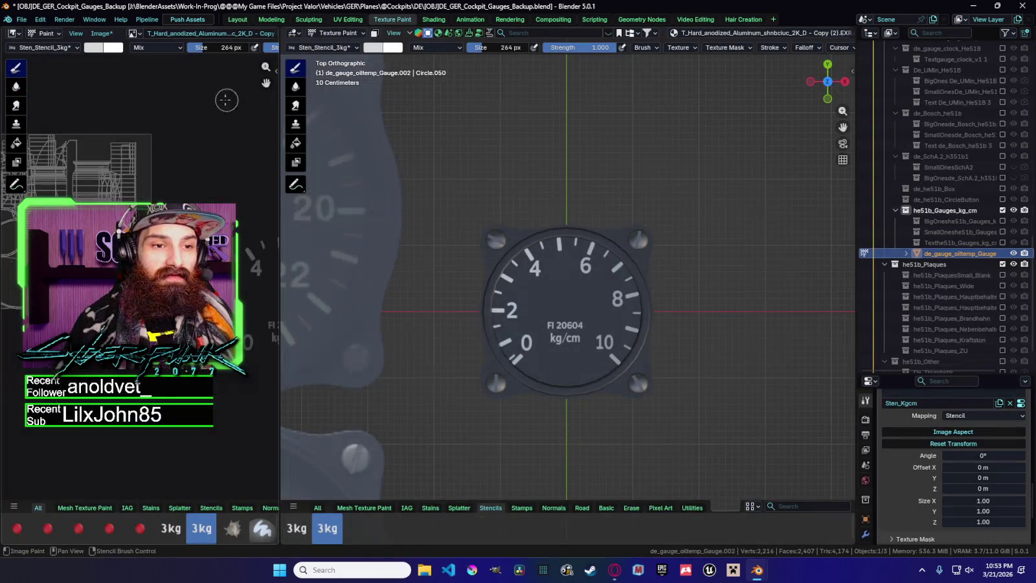
# Step: Save the painted gauge texture image with Alt+S and return to the Layout workspace
pyautogui.click(100, 34)
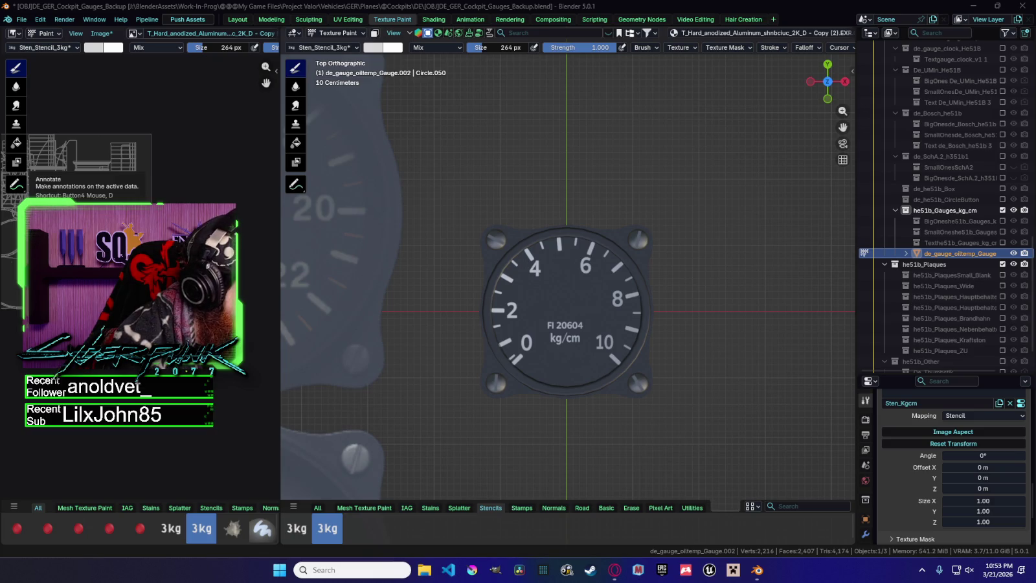
pyautogui.hotkey('alt', 's')
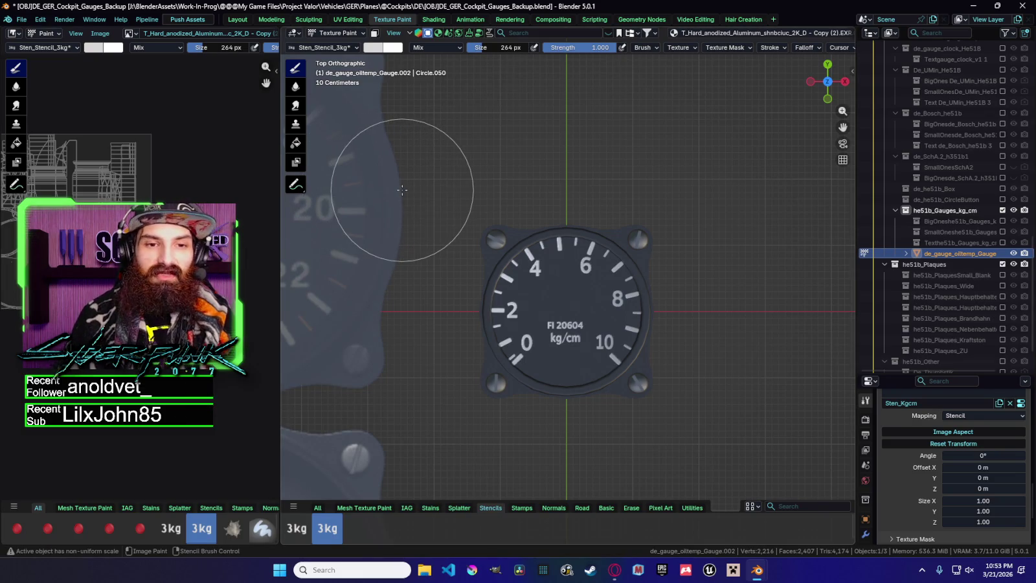
pyautogui.click(247, 21)
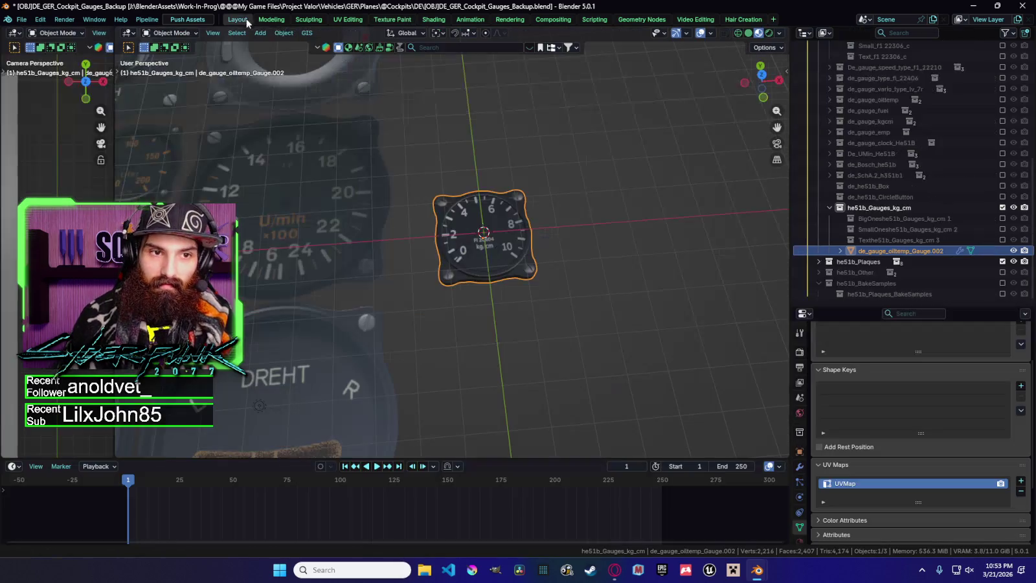
# Step: Extrude the round dial face upward from the gauge mesh in Edit Mode
pyautogui.press('Tab')
pyautogui.scroll(5, 533, 259)
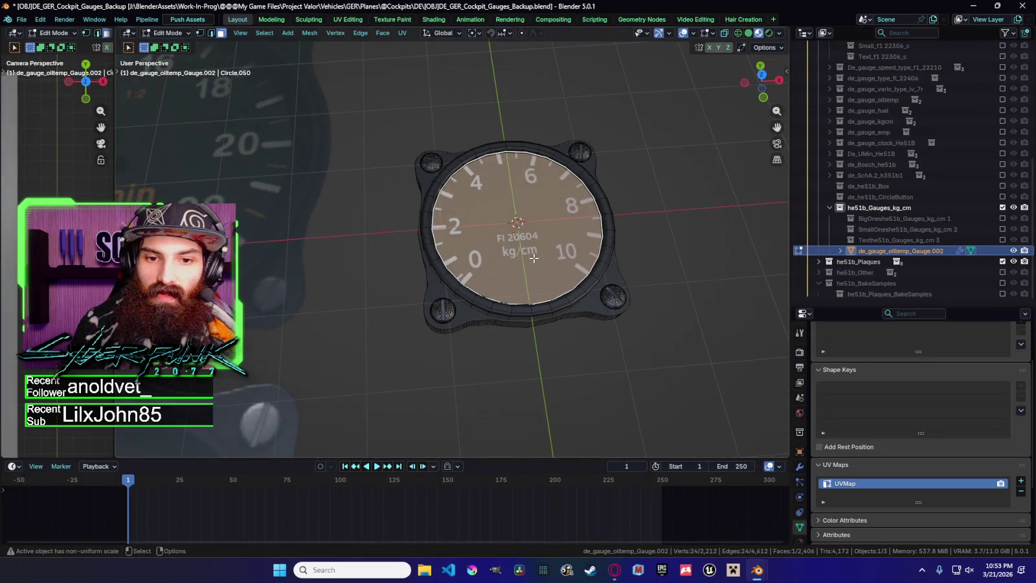
pyautogui.press('e')
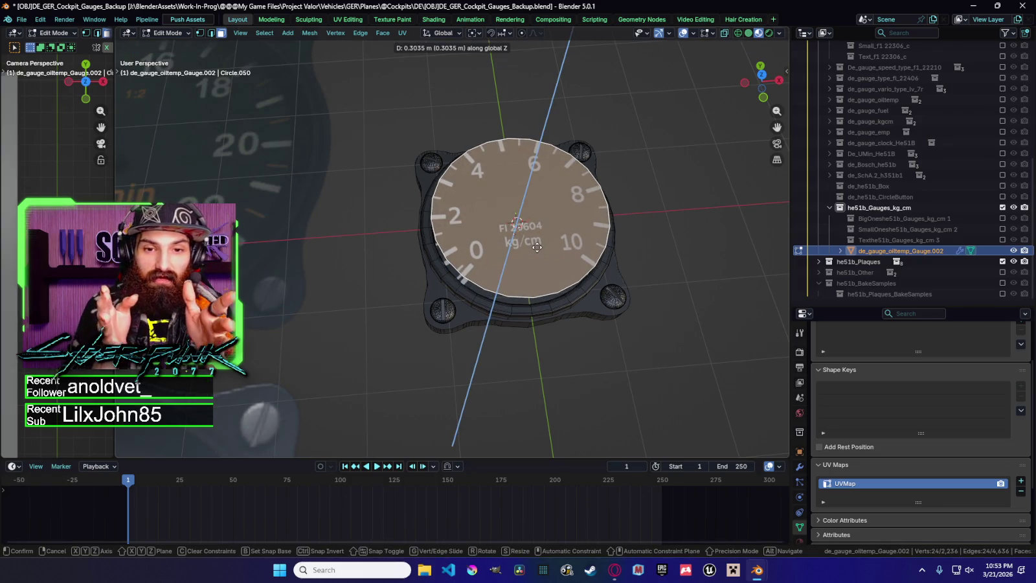
pyautogui.click(537, 247)
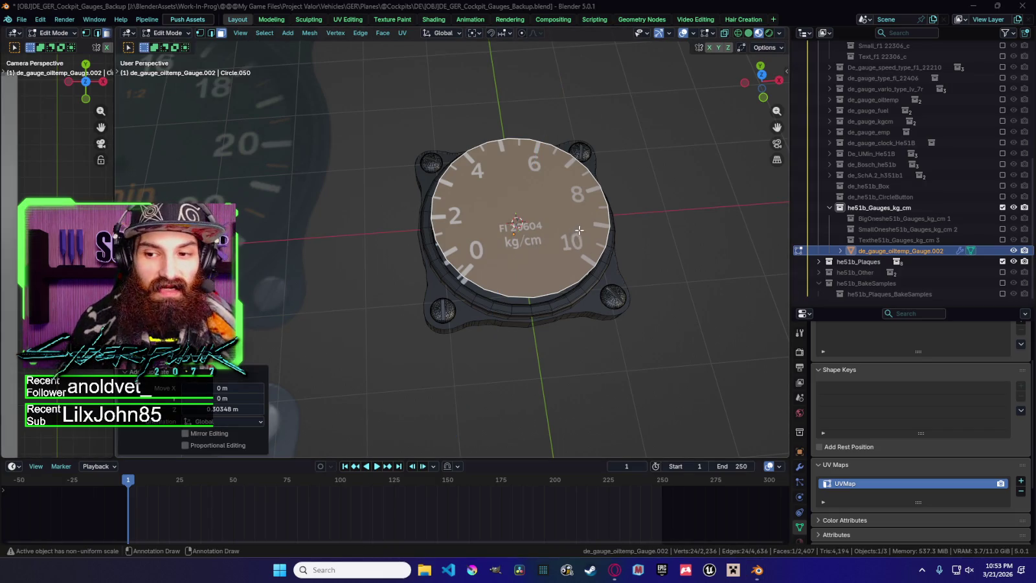
pyautogui.moveTo(578, 230); pyautogui.dragTo(586, 161, button='middle')
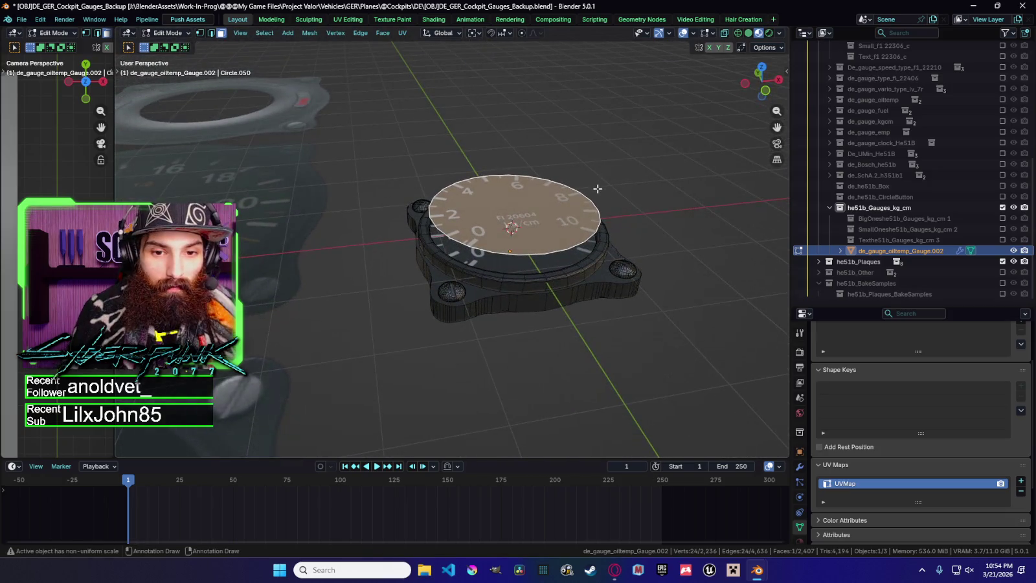
# Step: Separate the extruded face into de_gauge_oiltemp_Gauge.004 and lower it along Z onto the gauge body
pyautogui.press('p')
pyautogui.click(597, 187)
pyautogui.press('Tab')
pyautogui.click(581, 203)
pyautogui.press('g')
pyautogui.press('z')
pyautogui.click(581, 209)
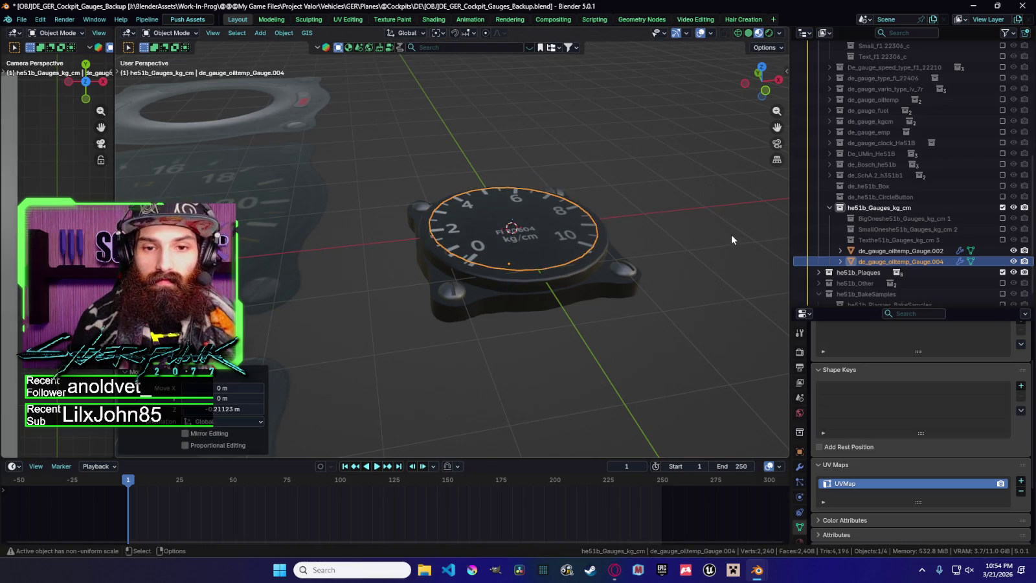
# Step: Add a second UV map named Bake to the dial, make it the render map, and switch to UV Editing
pyautogui.click(1021, 481)
pyautogui.click(1001, 494)
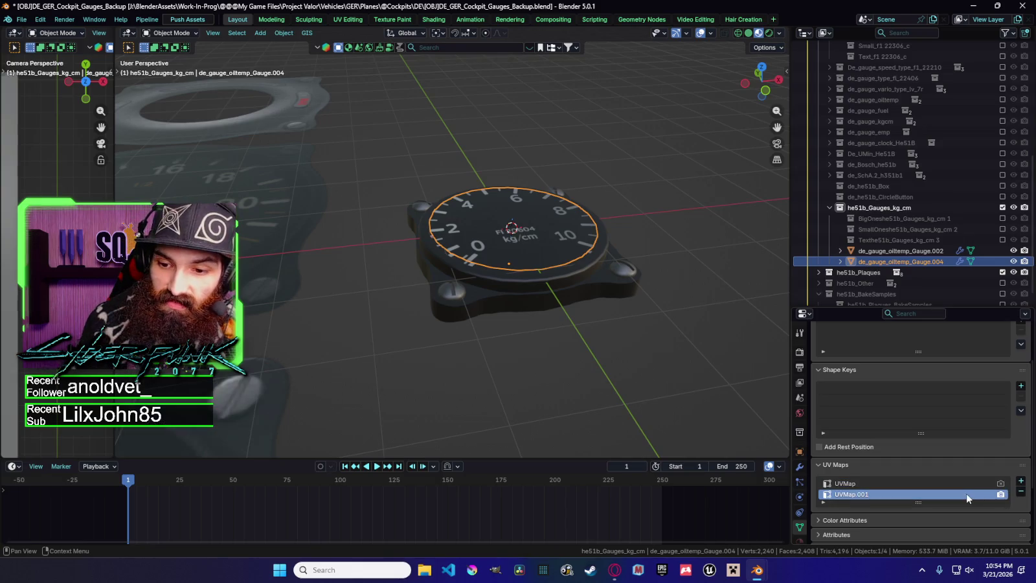
pyautogui.doubleClick(967, 494)
pyautogui.write('Bake')
pyautogui.press('Return')
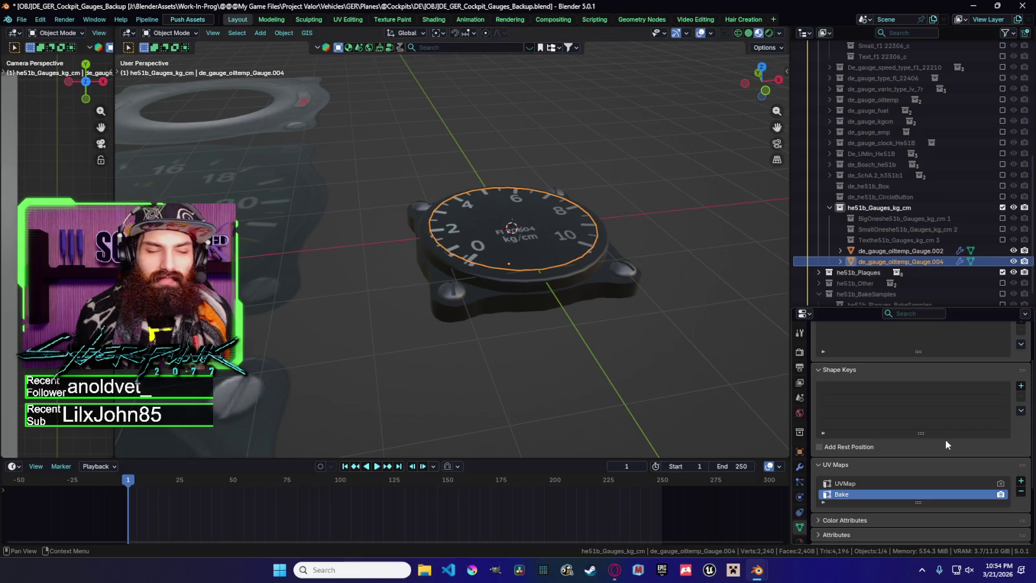
pyautogui.click(1001, 494)
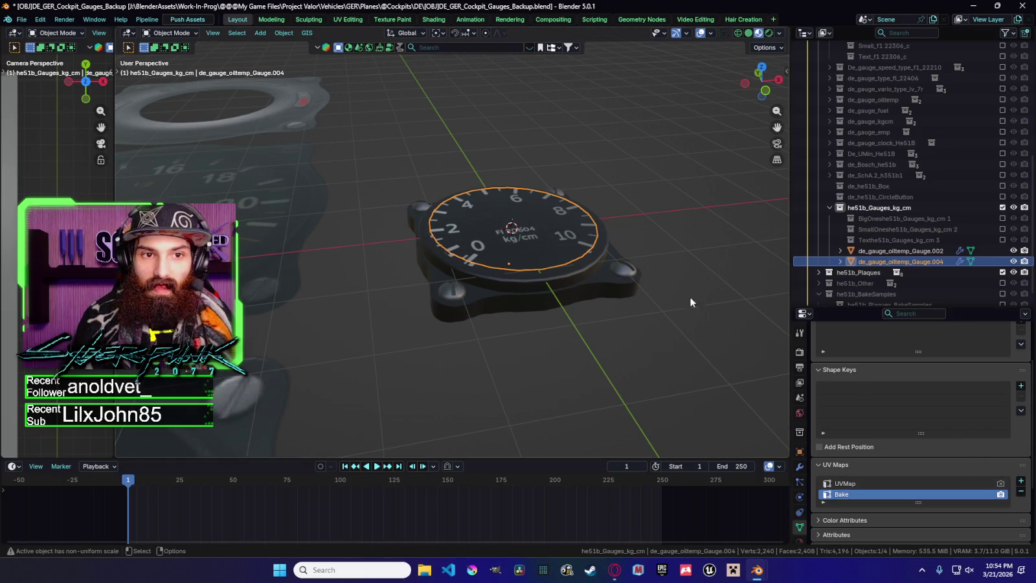
pyautogui.click(348, 18)
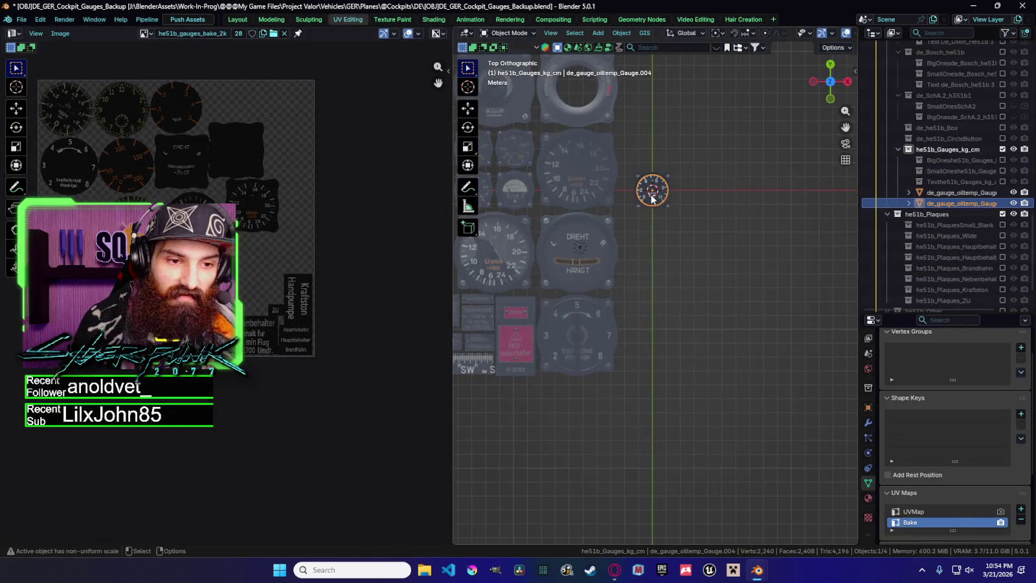
# Step: Select all dial faces, then move their UVs into the atlas and scale them to about 0.72
pyautogui.press('Tab')
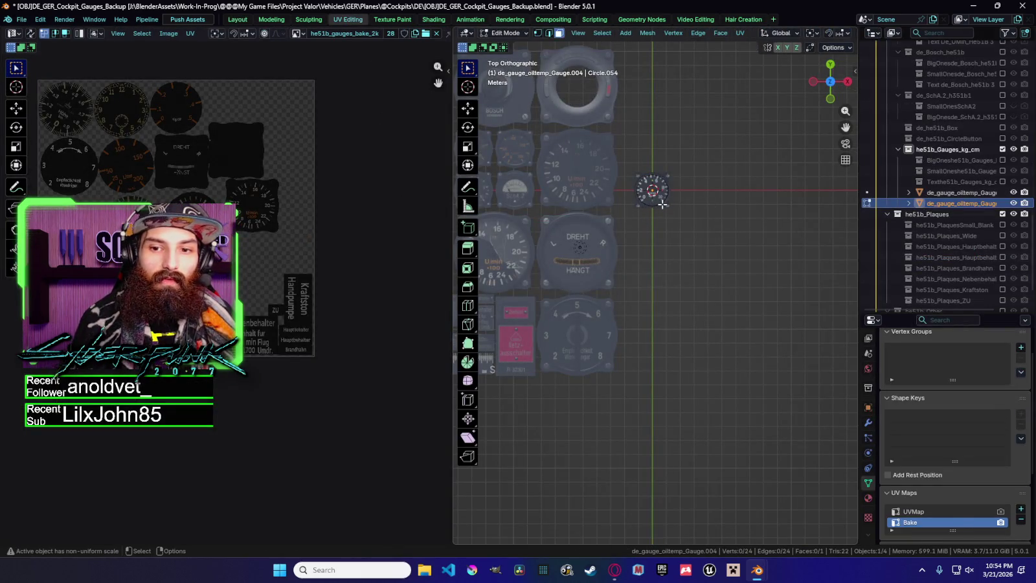
pyautogui.press('a')
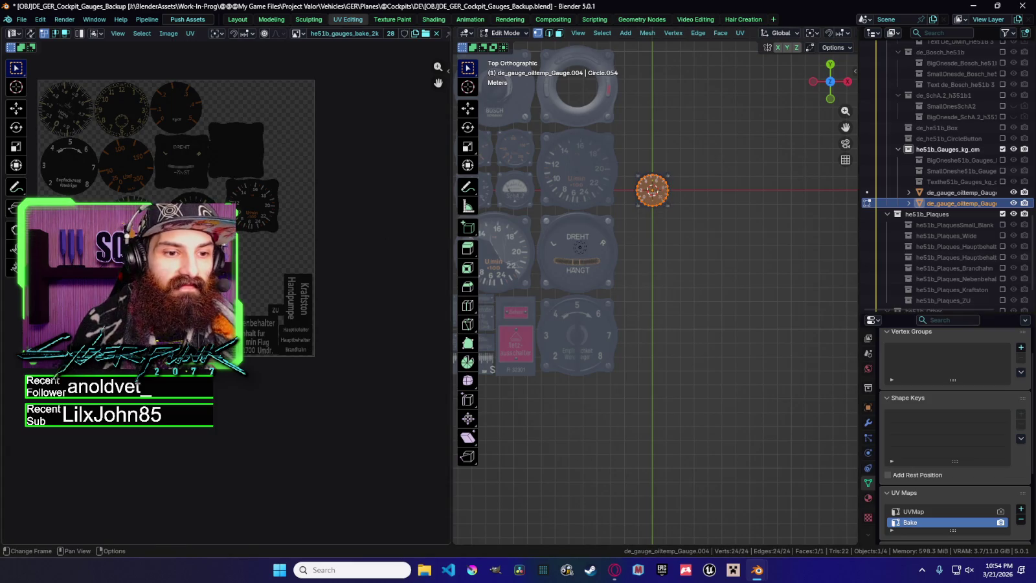
pyautogui.press('g')
pyautogui.click(288, 283)
pyautogui.press('s')
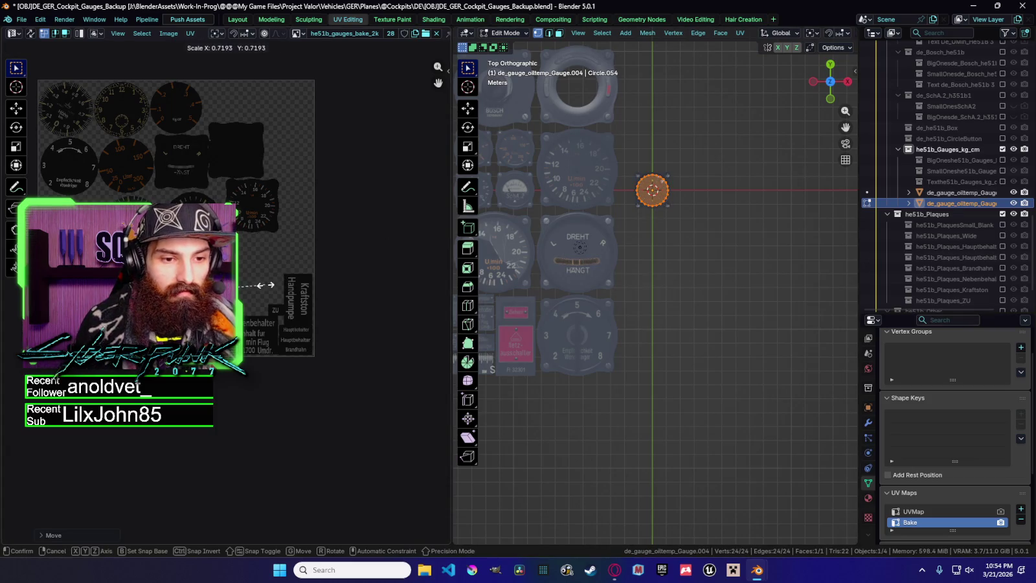
pyautogui.press('Return')
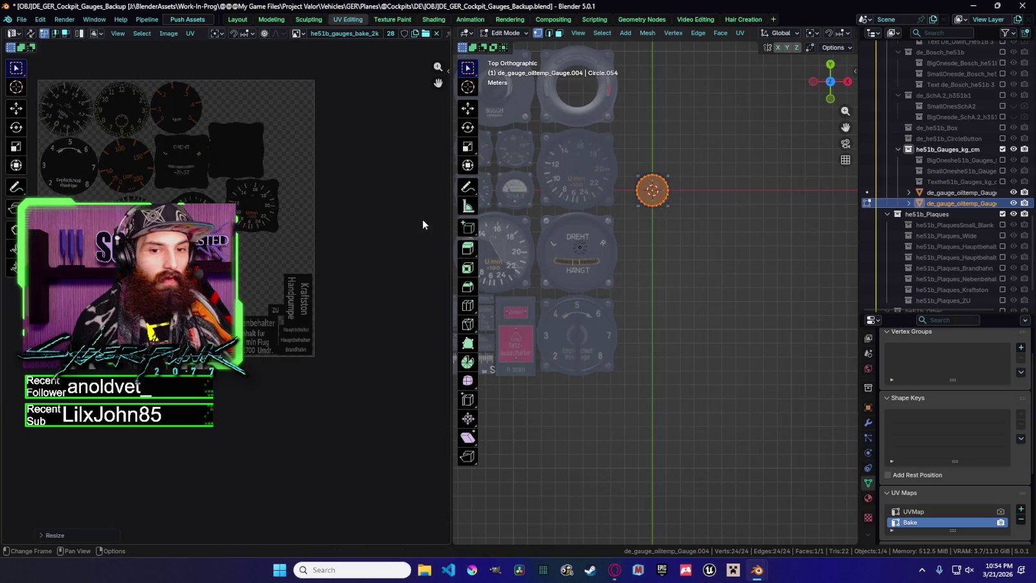
# Step: Resize the atlas and 3D view panes, then nudge the dial's UV island slightly along Y
pyautogui.moveTo(454, 220)
pyautogui.mouseDown()
pyautogui.moveTo(823, 222)
pyautogui.moveTo(947, 243)
pyautogui.moveTo(734, 222)
pyautogui.mouseUp()
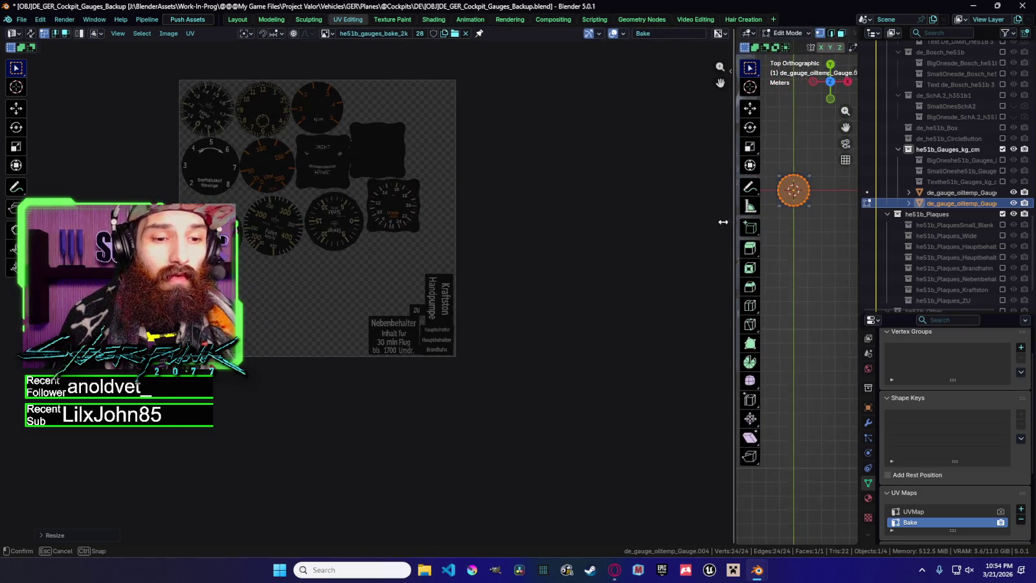
pyautogui.moveTo(733, 222); pyautogui.dragTo(622, 226)
pyautogui.press('g')
pyautogui.press('y')
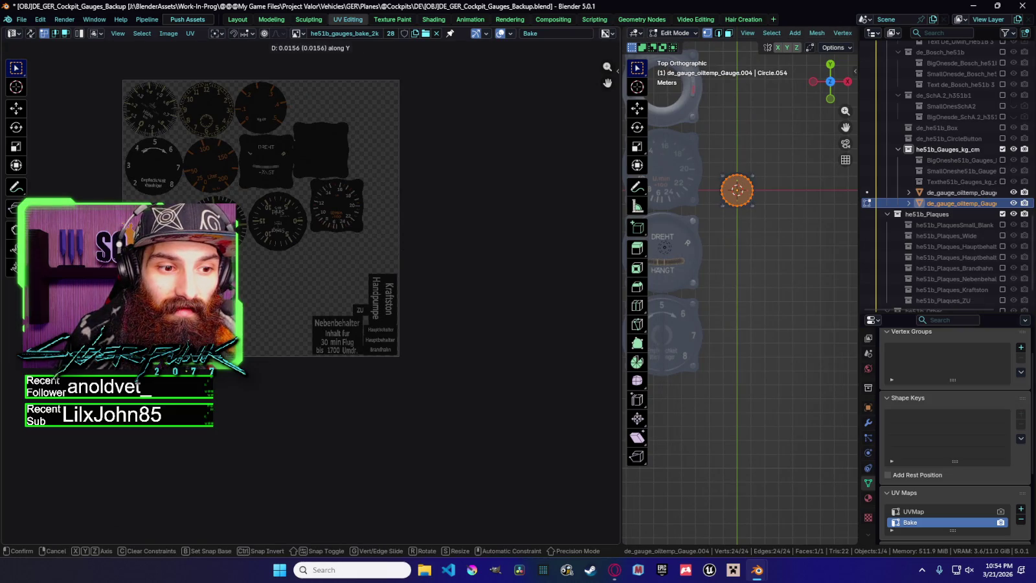
pyautogui.press('Return')
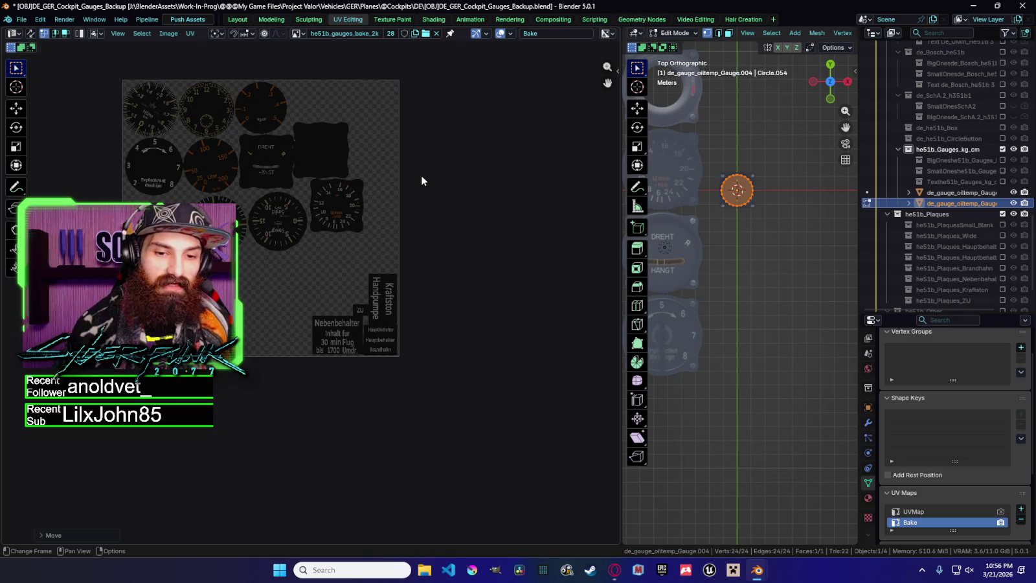
# Step: Drag the UV editor/3D viewport border left to widen the 3D view
pyautogui.moveTo(624, 168); pyautogui.dragTo(423, 167)
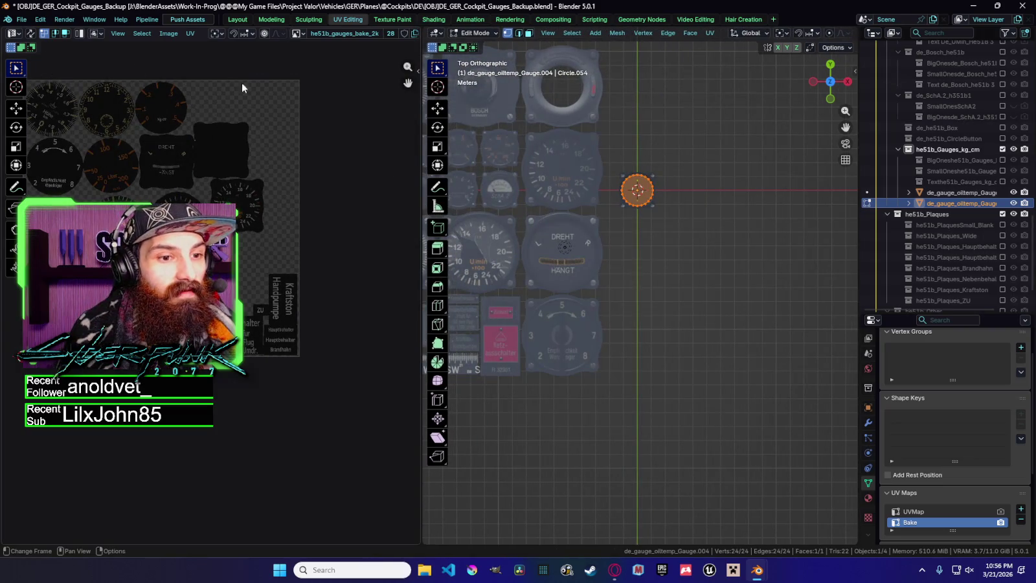
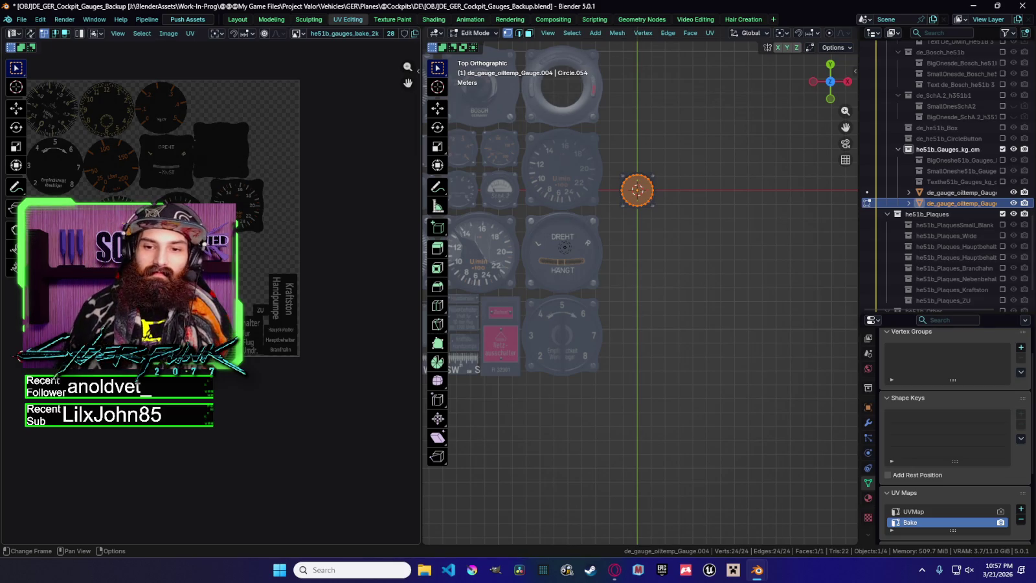
# Step: Nudge the oil-temp dial's selected UVs and make UVMap the render-active UV map
pyautogui.press('g')
pyautogui.press('Return')
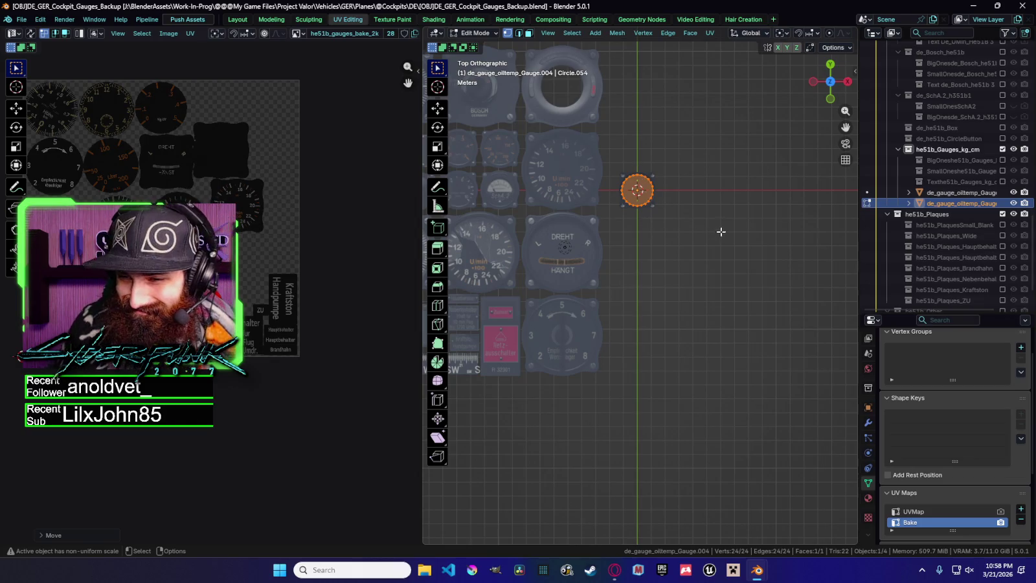
pyautogui.scroll(2, 670, 209)
pyautogui.click(1000, 511)
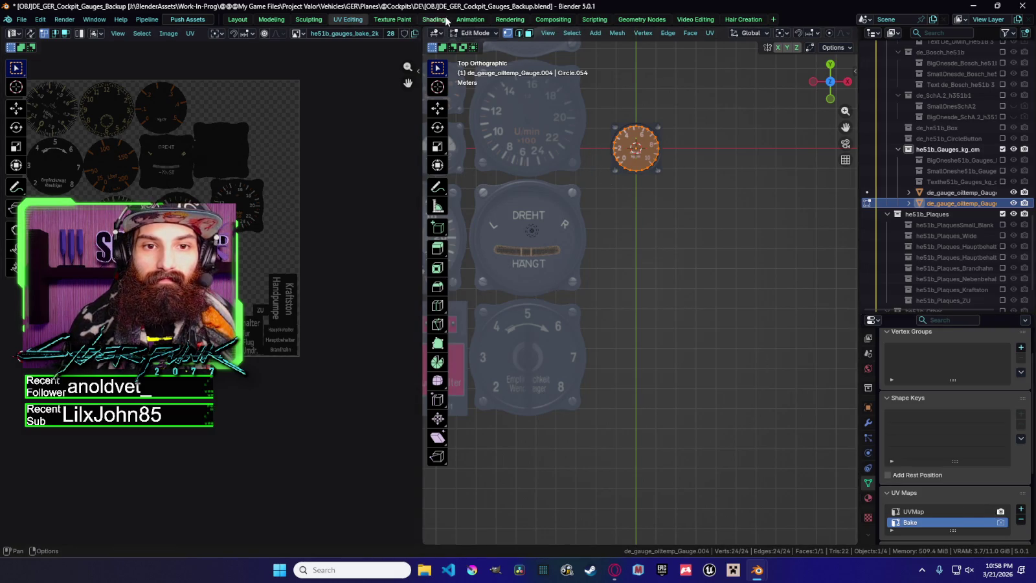
# Step: In the Layout workspace, apply scale to the gauge body Gauge.002 and hide it
pyautogui.click(420, 20)
pyautogui.click(392, 20)
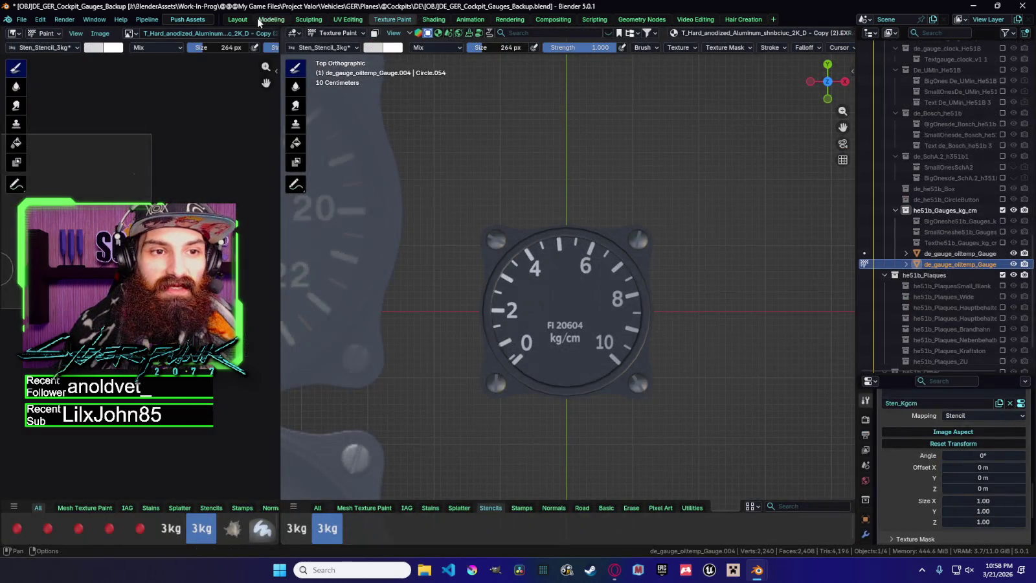
pyautogui.hotkey('ctrl', 'pageup')
pyautogui.hotkey('ctrl', 'pageup')
pyautogui.hotkey('ctrl', 'pageup')
pyautogui.click(582, 273)
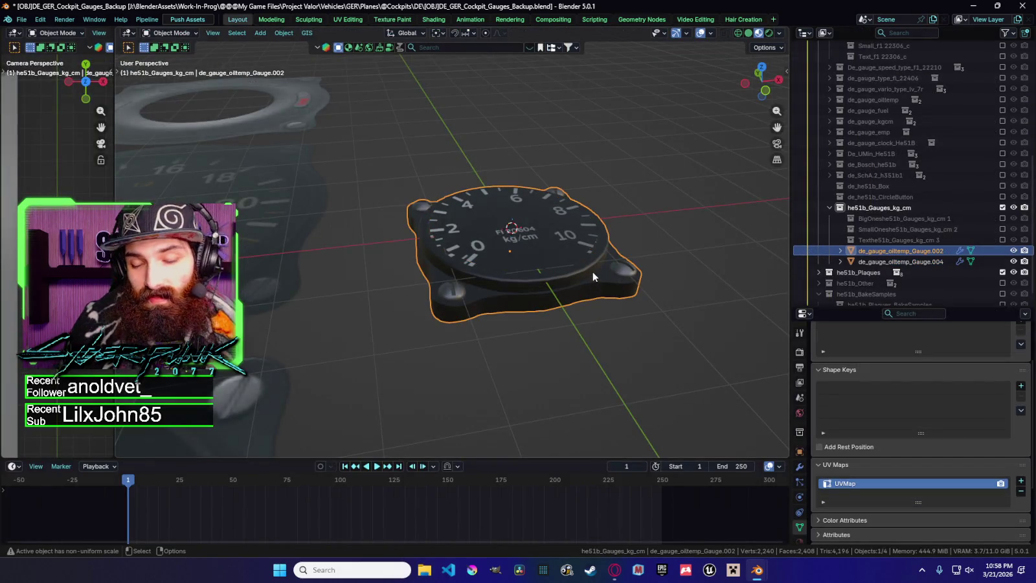
pyautogui.hotkey('ctrl', 'a')
pyautogui.click(585, 266)
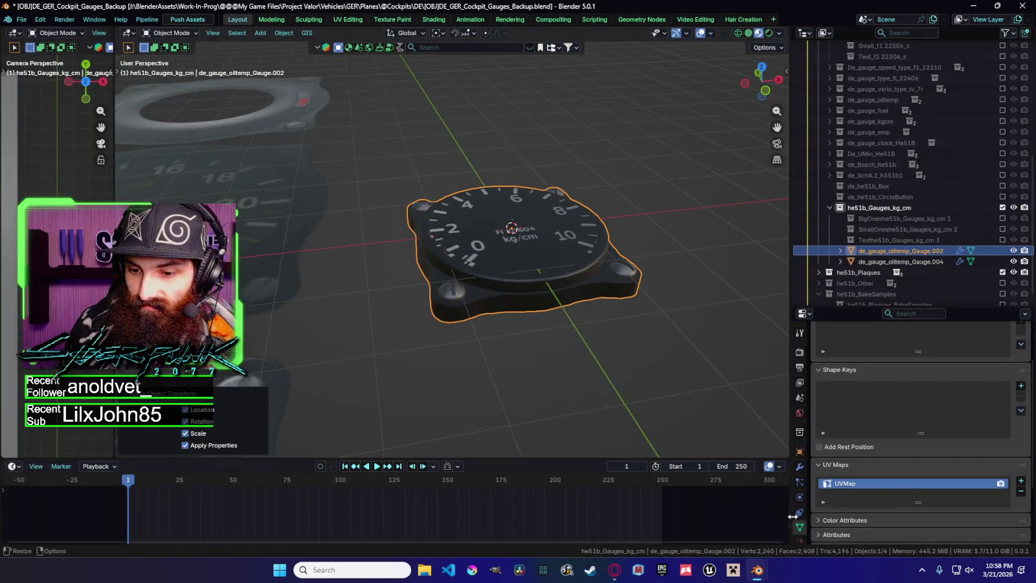
pyautogui.click(802, 537)
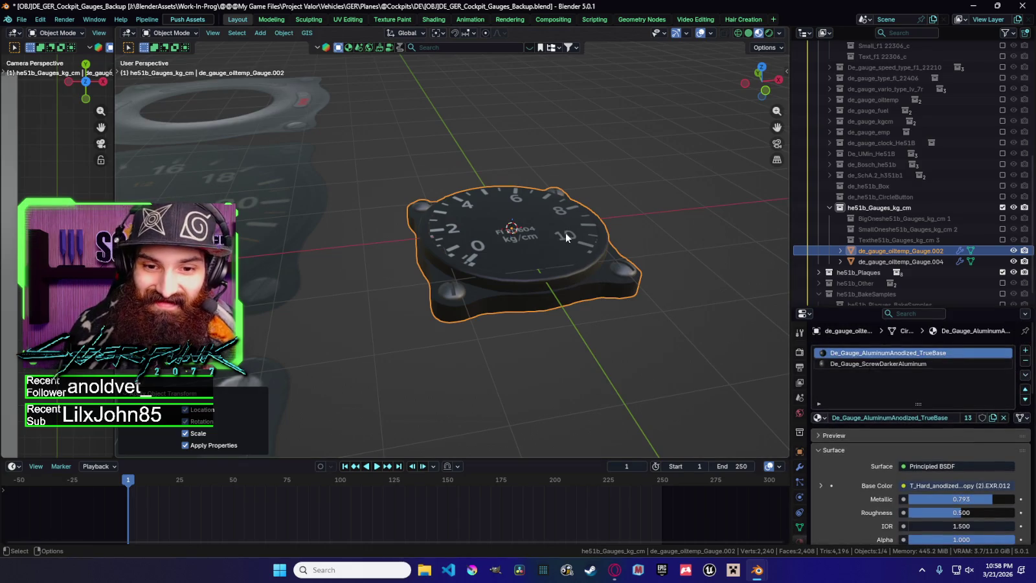
pyautogui.press('h')
# Step: Select the oil-temp dial Gauge.004 and zoom in on it
pyautogui.click(595, 239)
pyautogui.scroll(3, 881, 213)
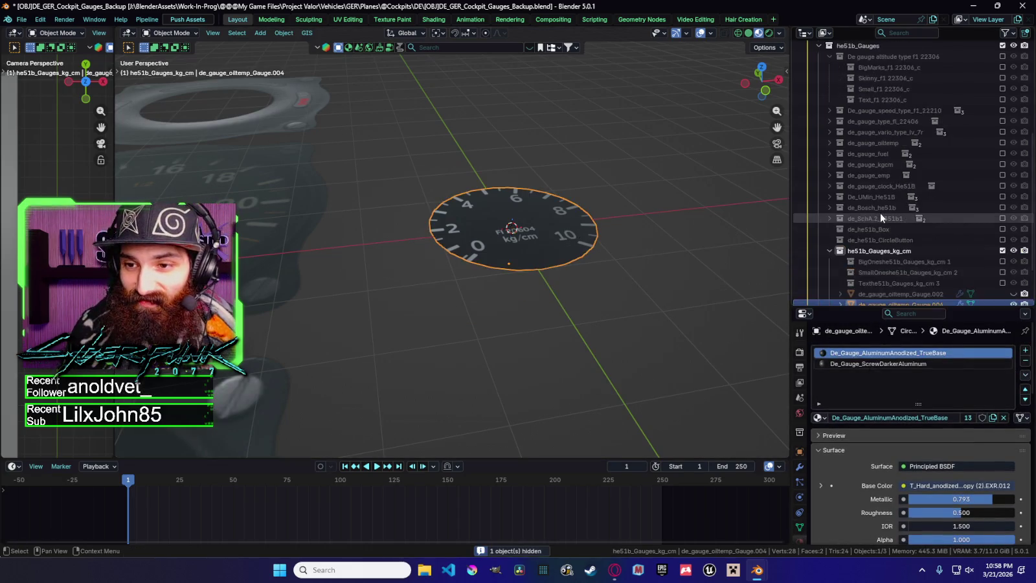
pyautogui.scroll(-2, 880, 213)
pyautogui.scroll(-3, 943, 212)
pyautogui.scroll(2, 960, 224)
pyautogui.scroll(3, 965, 221)
pyautogui.scroll(2, 974, 216)
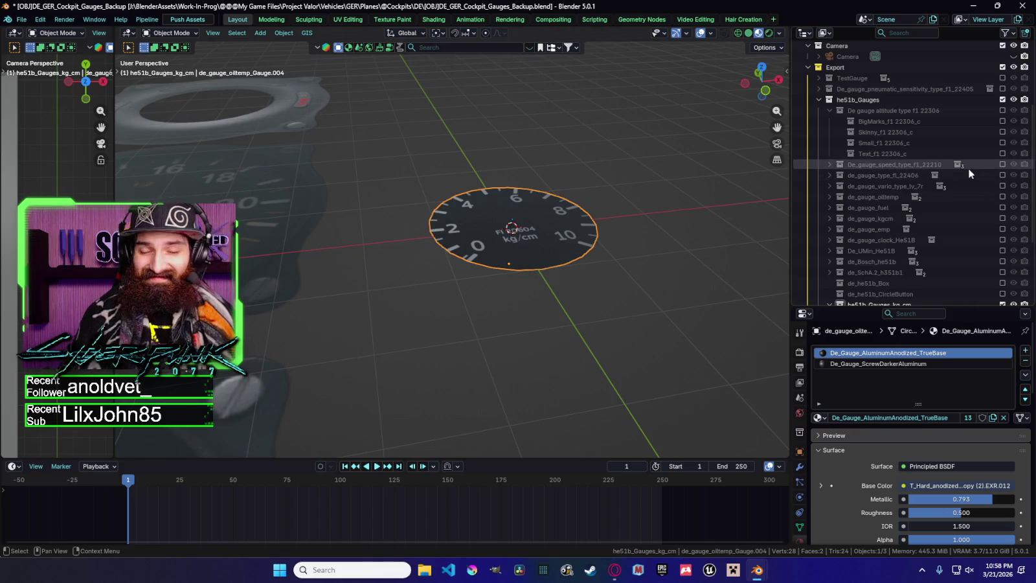
pyautogui.scroll(-5, 978, 173)
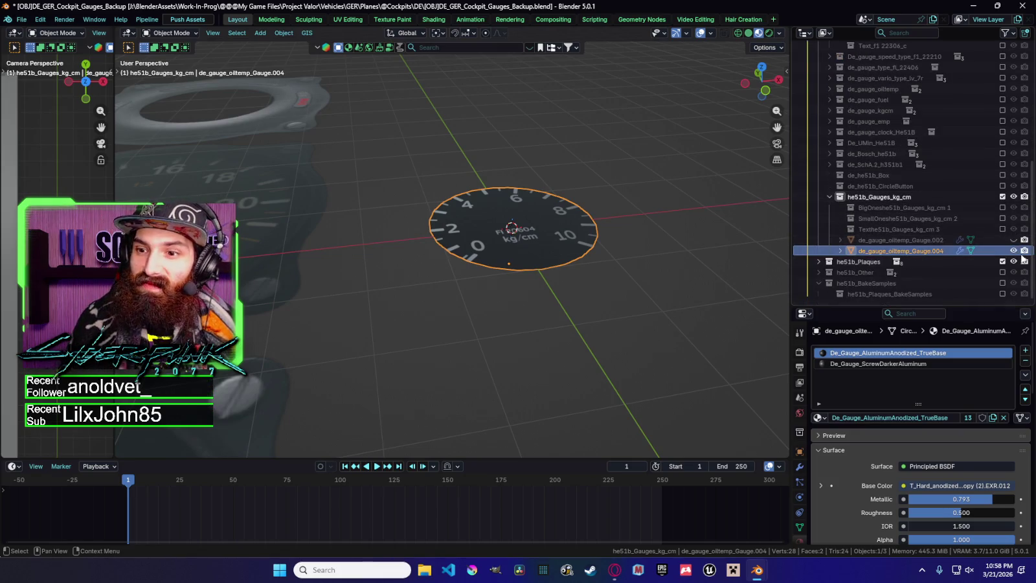
# Step: Lower Gauge.004 slightly along Z in Right view, then return to Top view
pyautogui.press('KP_7')
pyautogui.press('KP_3')
pyautogui.press('g')
pyautogui.press('z')
pyautogui.click(731, 248)
pyautogui.press('g')
pyautogui.press('z')
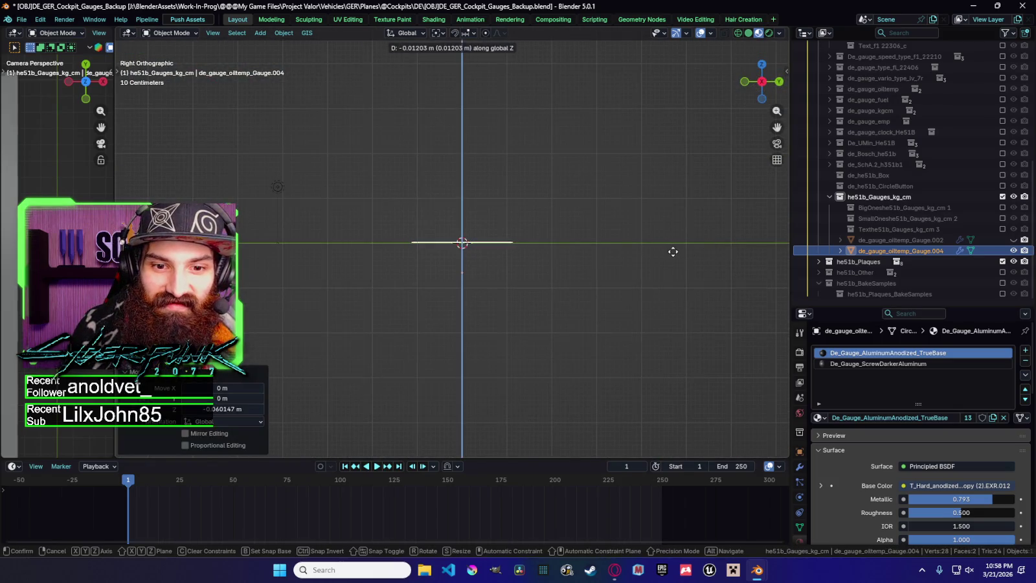
pyautogui.click(674, 251)
pyautogui.press('`')
pyautogui.click(682, 209)
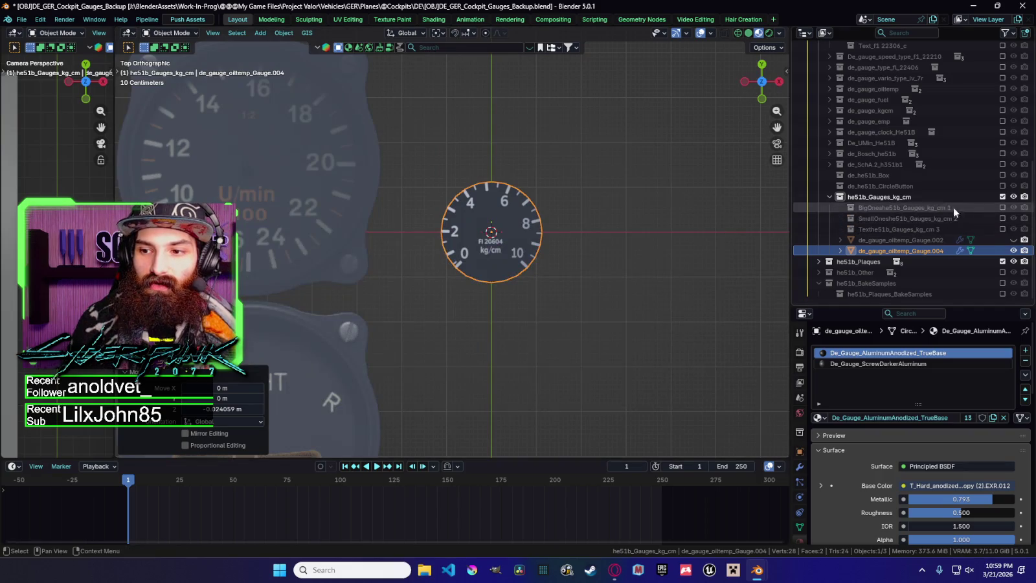
# Step: Show the he51b_BakeSamples collection and drag Gauge.004 into he51b_Plaques_BakeSamples
pyautogui.moveTo(658, 253); pyautogui.dragTo(658, 201, button='middle')
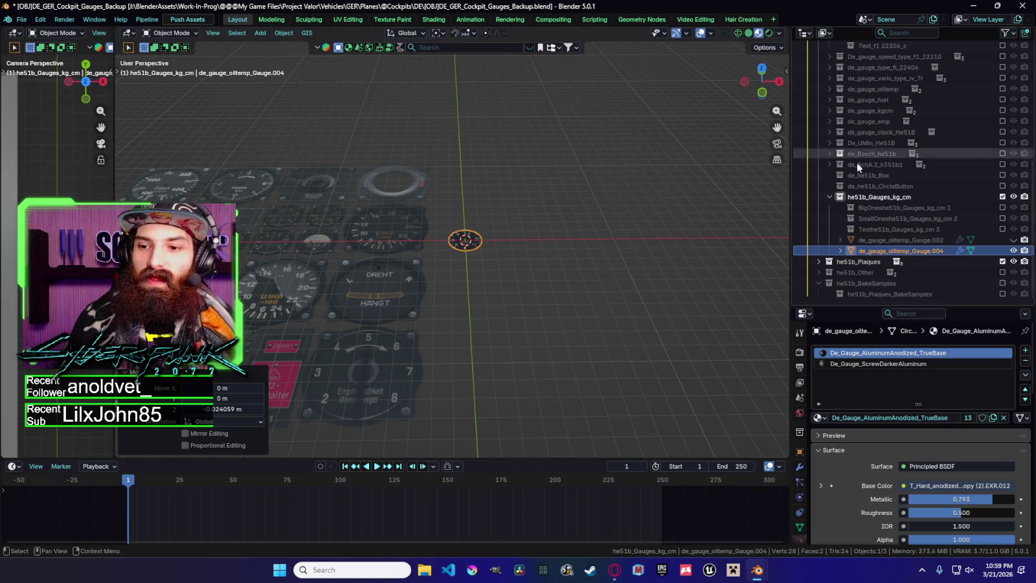
pyautogui.click(1015, 240)
pyautogui.click(1015, 241)
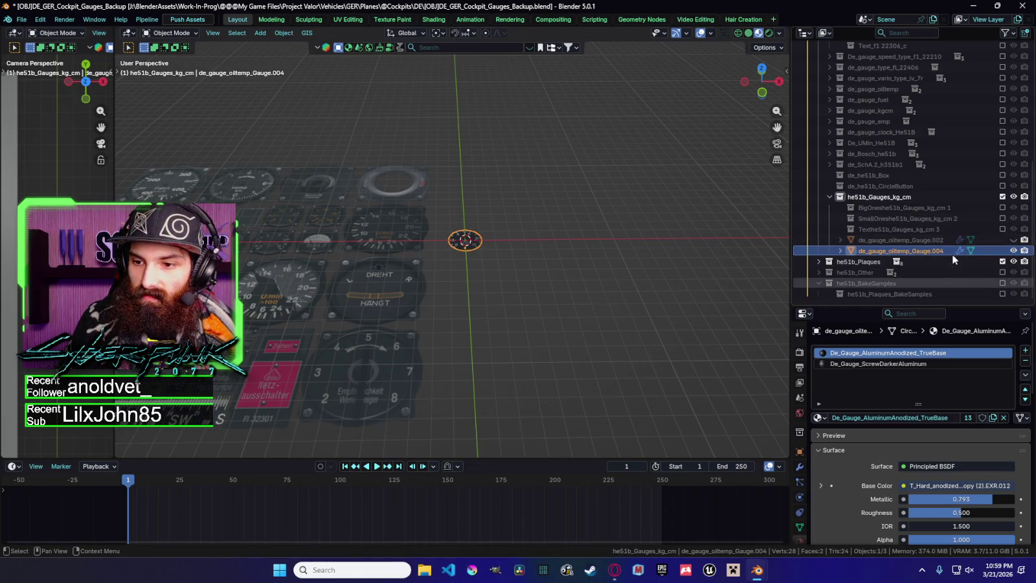
pyautogui.hotkey('alt', 'e')
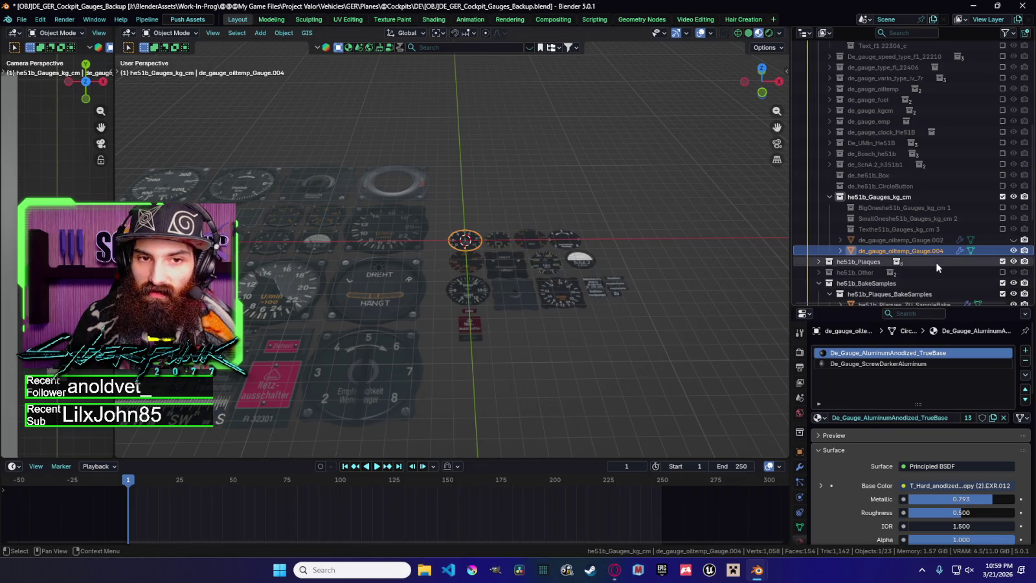
pyautogui.moveTo(929, 252); pyautogui.dragTo(907, 294)
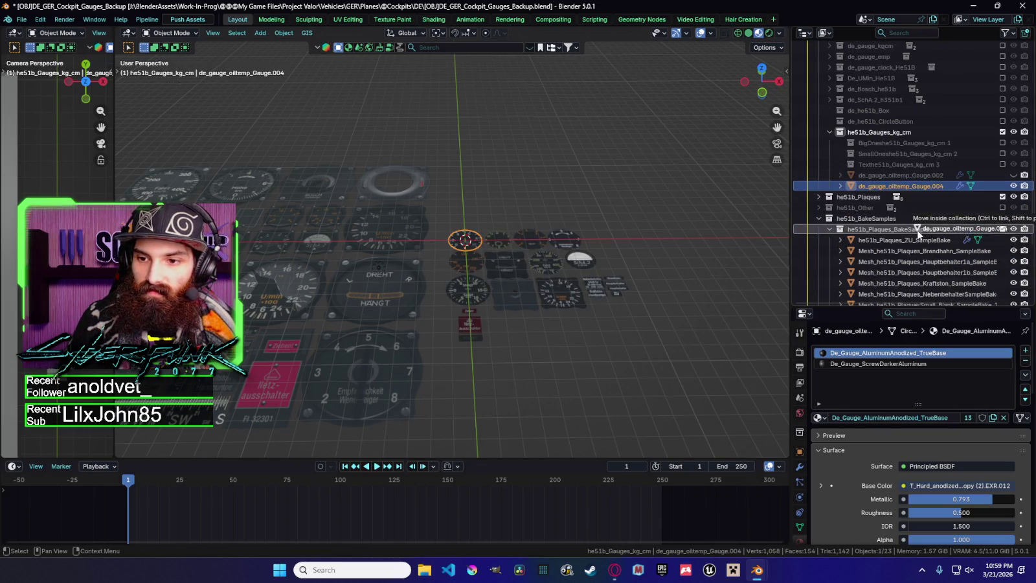
pyautogui.scroll(-5, 928, 247)
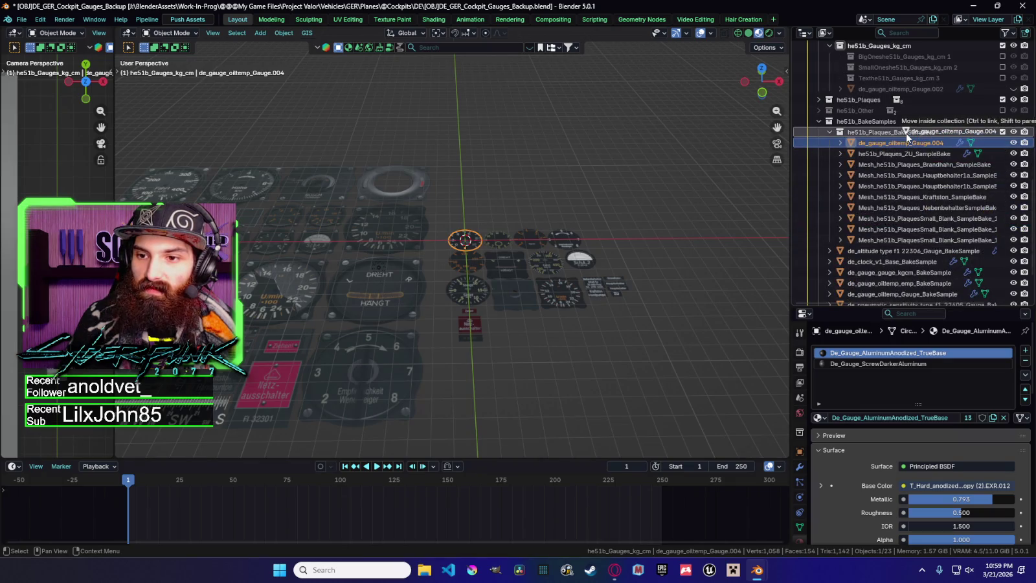
# Step: Move the dial along X, then 0.11277 m along Y among the other samples
pyautogui.press('g')
pyautogui.press('y')
pyautogui.press('Escape')
pyautogui.press('g')
pyautogui.press('x')
pyautogui.click(674, 296)
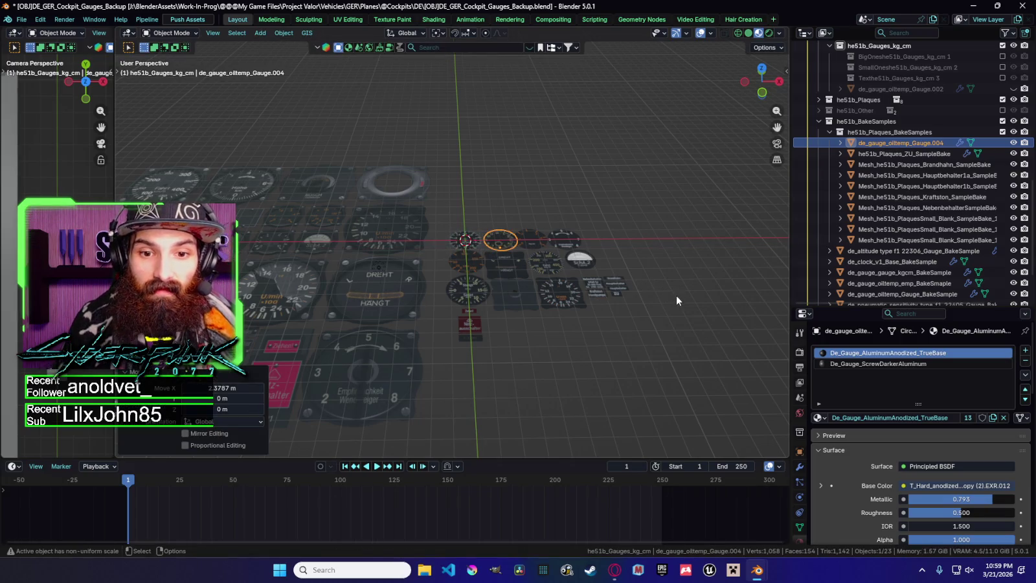
pyautogui.press('g')
pyautogui.press('y')
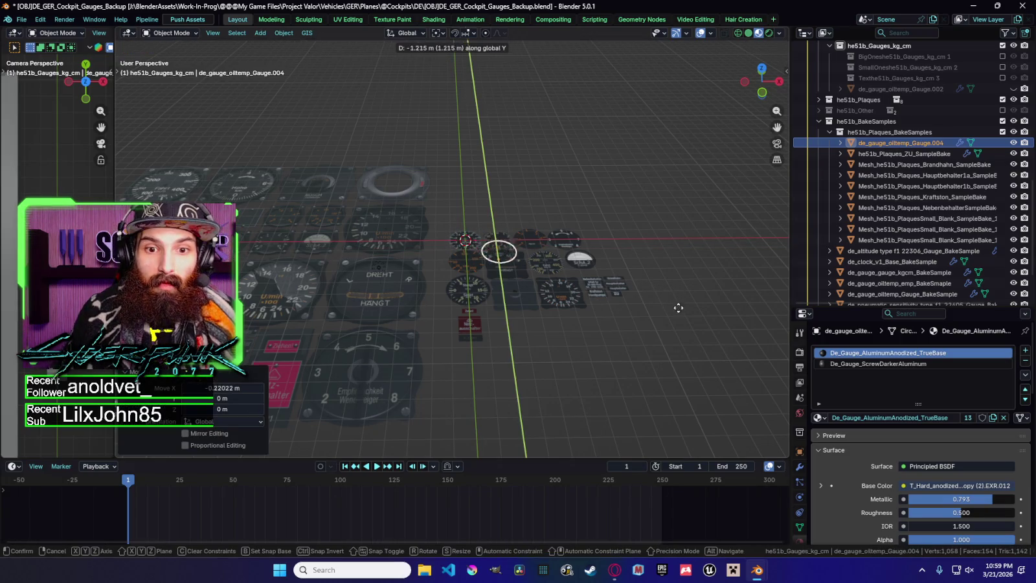
pyautogui.press('Escape')
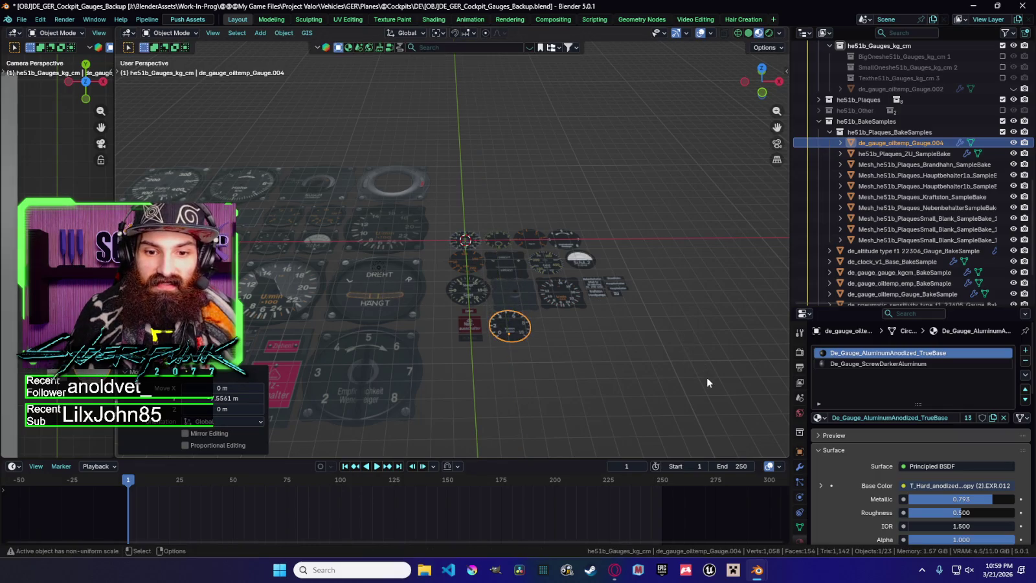
pyautogui.press('g')
pyautogui.press('y')
pyautogui.click(712, 379)
pyautogui.press('KP_7')
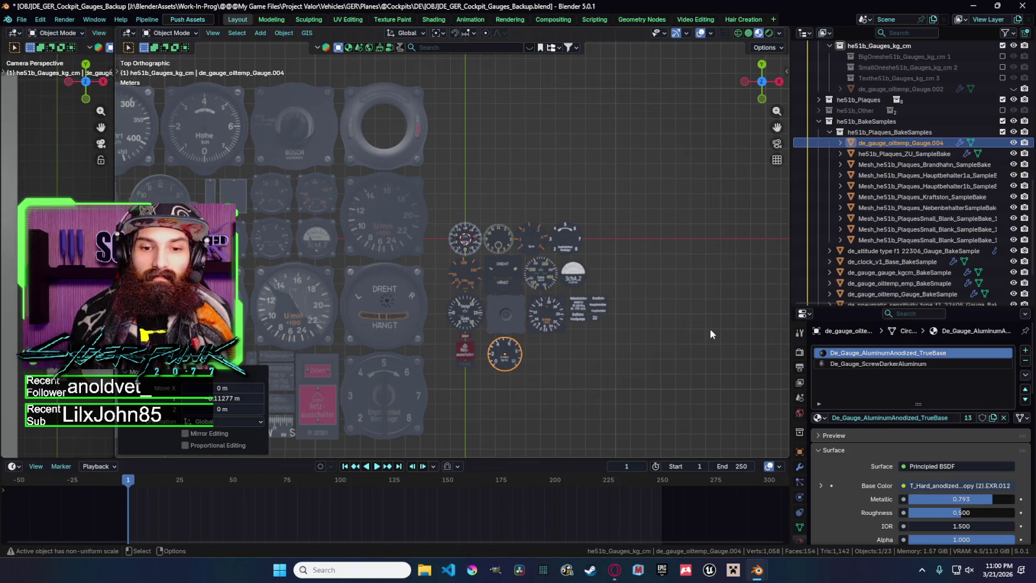
# Step: Shift the oil-temp dial leftward along X in two moves, then zoom in closer
pyautogui.press('g')
pyautogui.press('x')
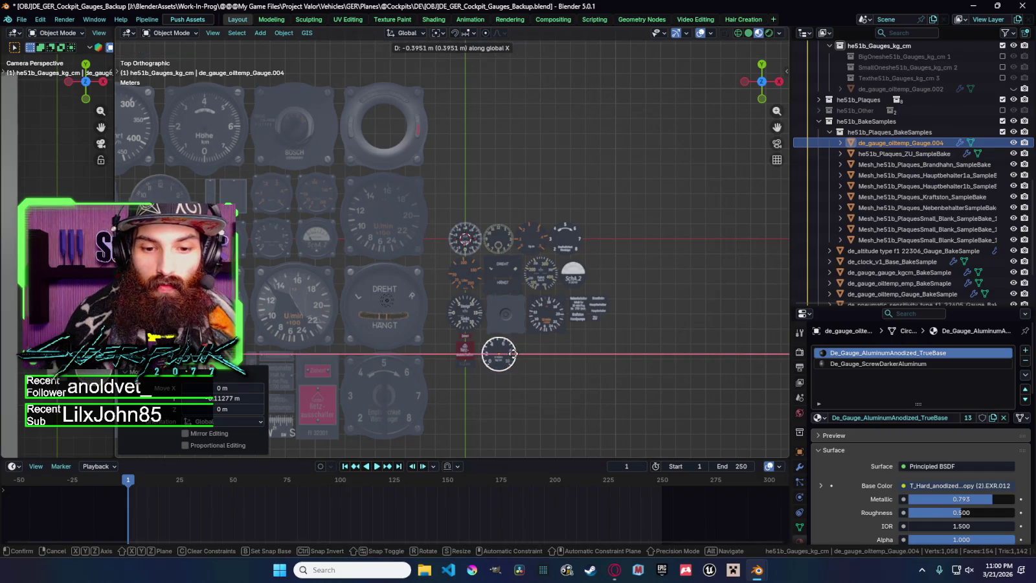
pyautogui.click(513, 357)
pyautogui.press('g')
pyautogui.press('x')
pyautogui.click(510, 355)
pyautogui.moveTo(509, 350); pyautogui.dragTo(503, 334, button='middle')
pyautogui.scroll(3, 513, 335)
pyautogui.scroll(3, 505, 304)
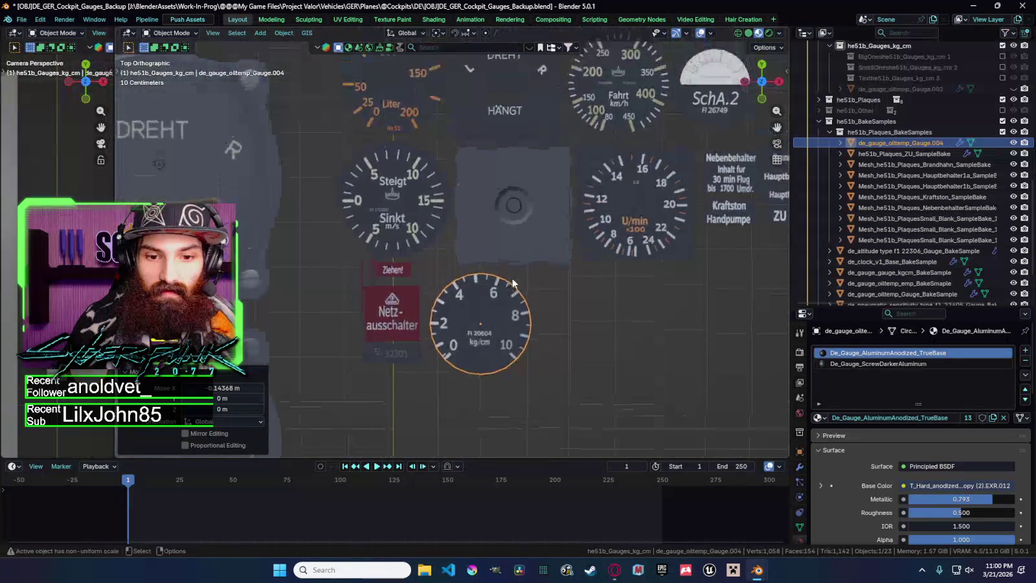
pyautogui.scroll(3, 518, 259)
# Step: Nudge the dial along Y and X to -0.311603 m beside the Netzausschalter plaque
pyautogui.press('g')
pyautogui.press('x')
pyautogui.press('y')
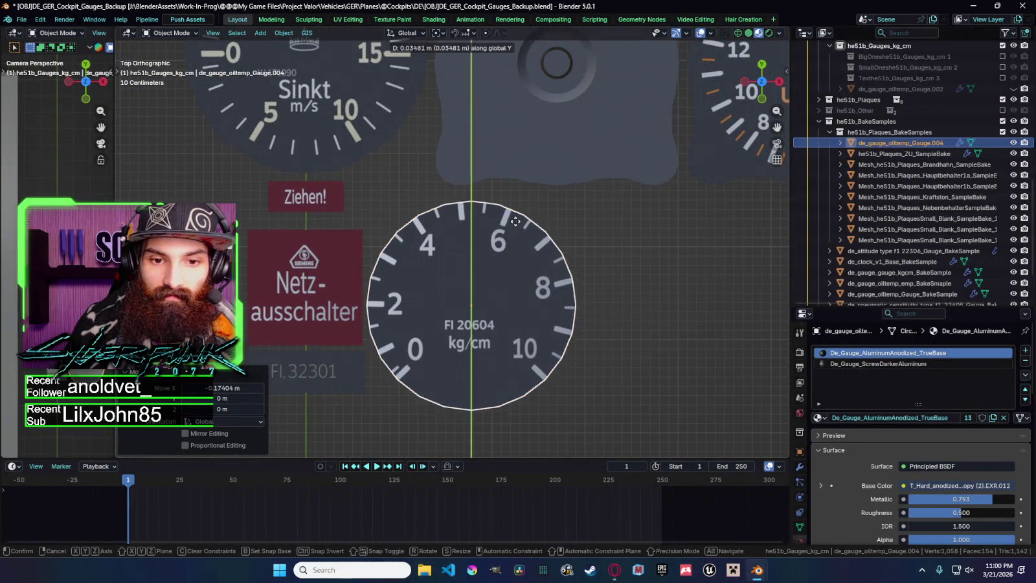
pyautogui.click(519, 216)
pyautogui.press('g')
pyautogui.press('x')
pyautogui.click(519, 213)
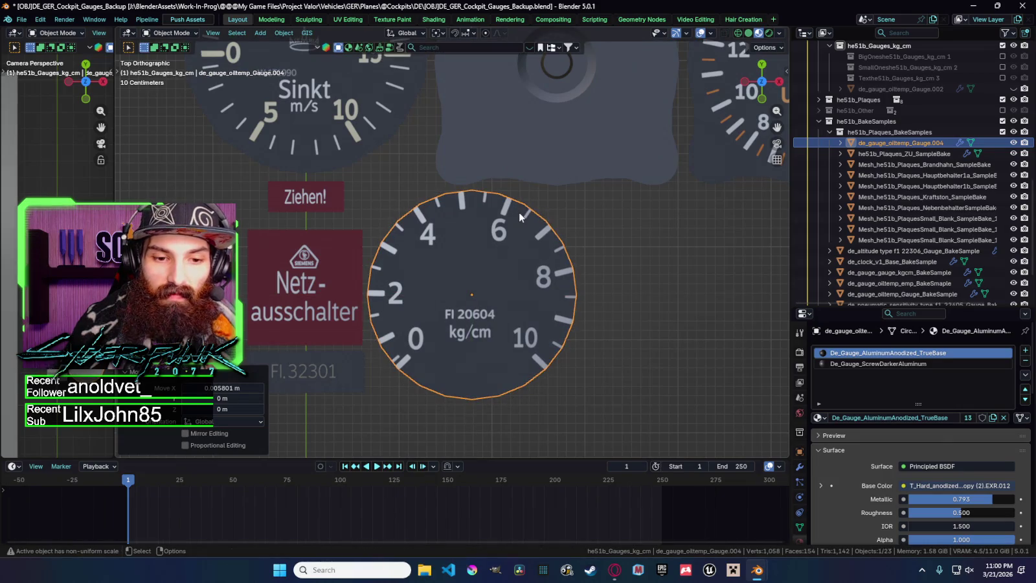
pyautogui.press('g')
pyautogui.press('y')
pyautogui.press('Escape')
pyautogui.press('g')
pyautogui.press('x')
pyautogui.click(519, 214)
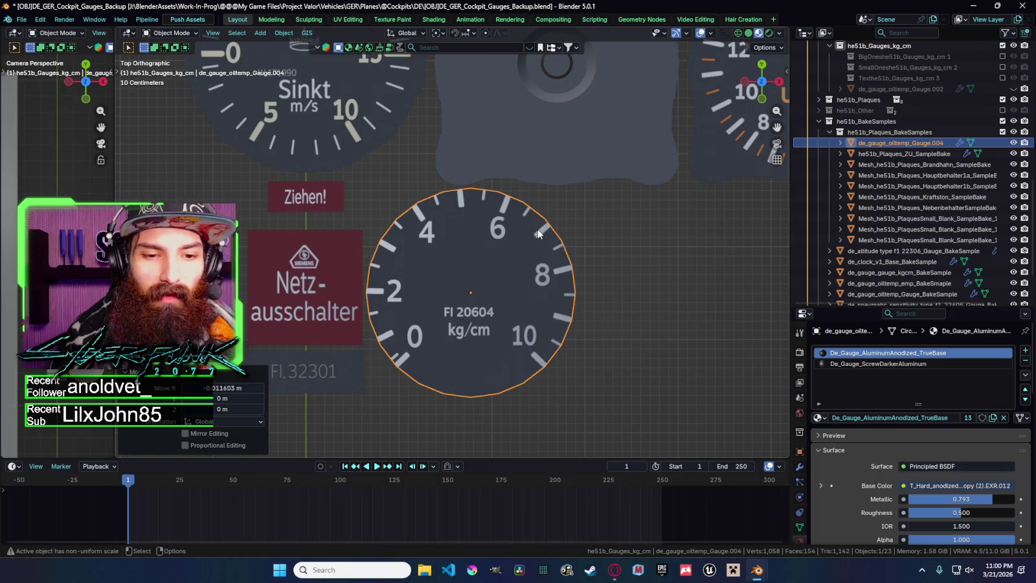
pyautogui.press('g')
pyautogui.scroll(-7, 525, 228)
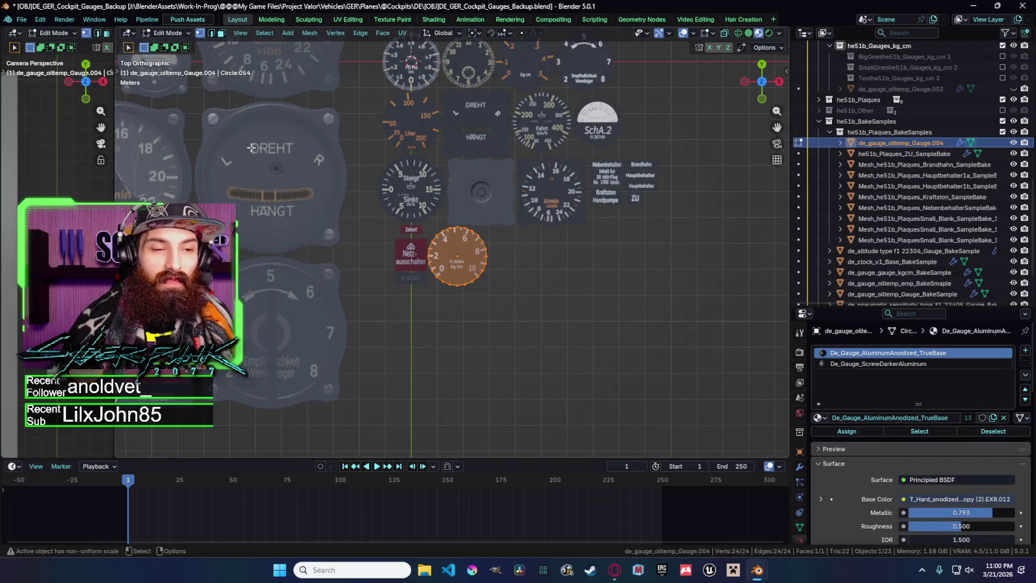
pyautogui.moveTo(116, 139); pyautogui.dragTo(418, 139)
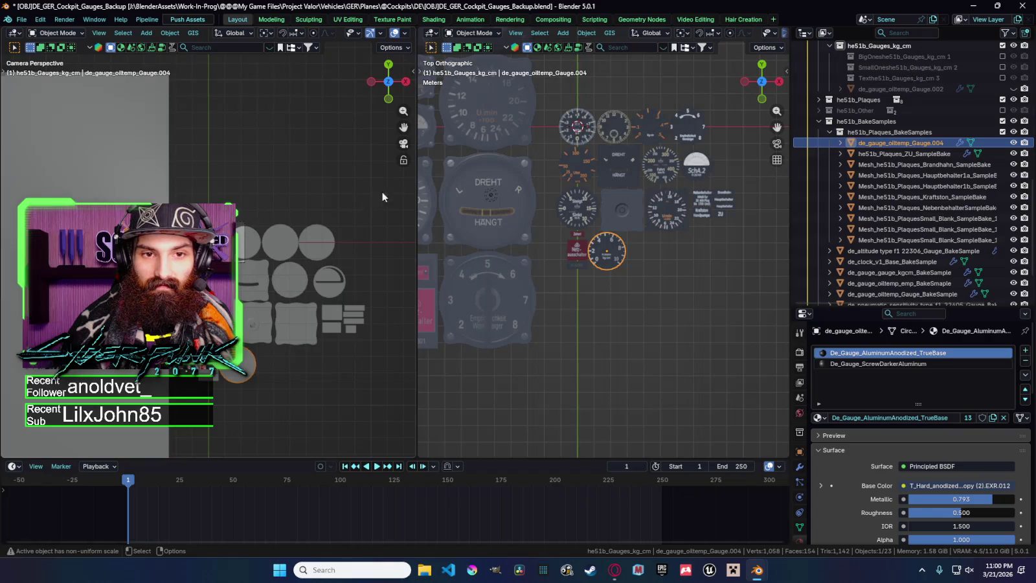
pyautogui.click(348, 19)
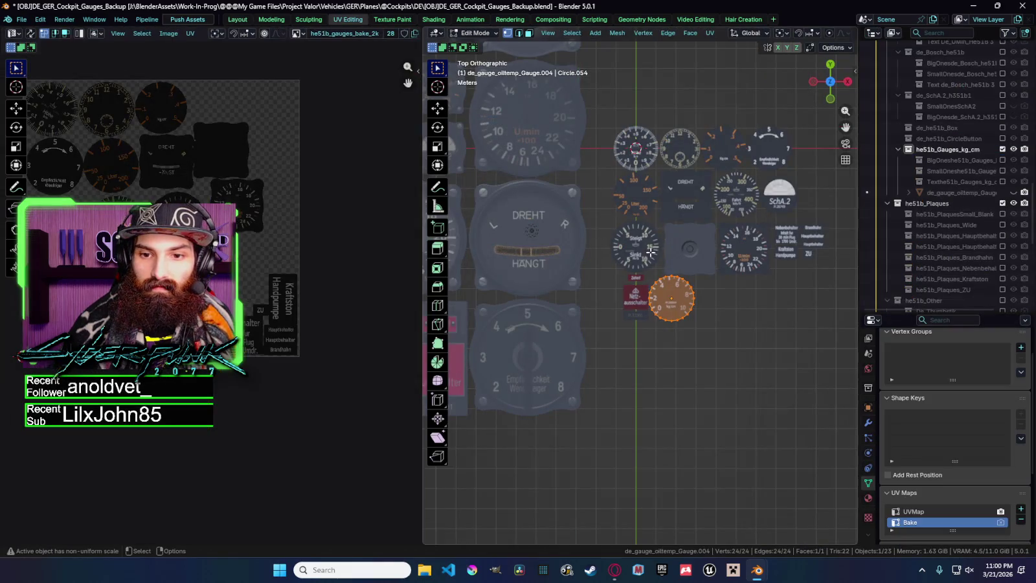
pyautogui.press('Tab')
pyautogui.click(635, 300)
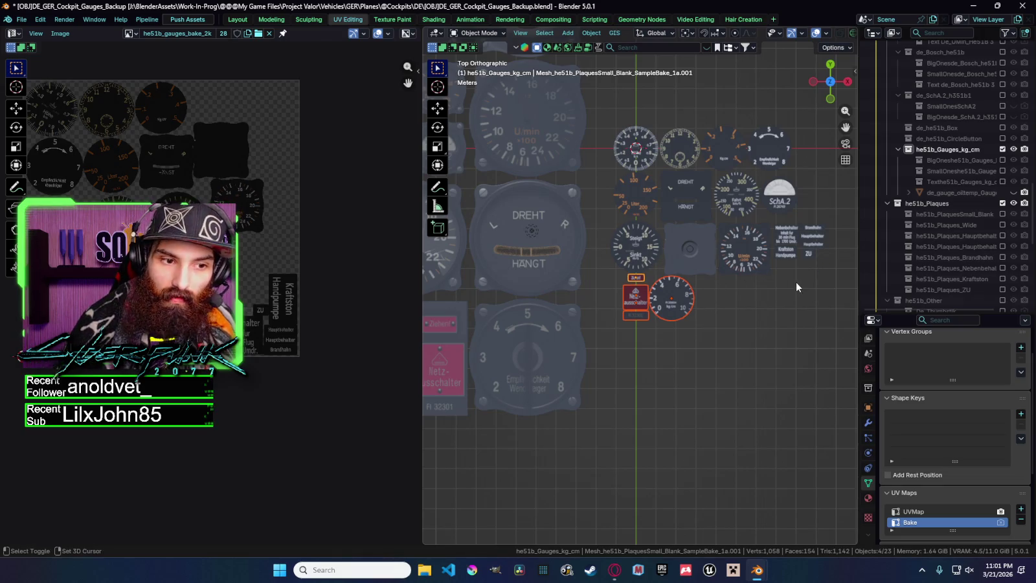
pyautogui.click(674, 298)
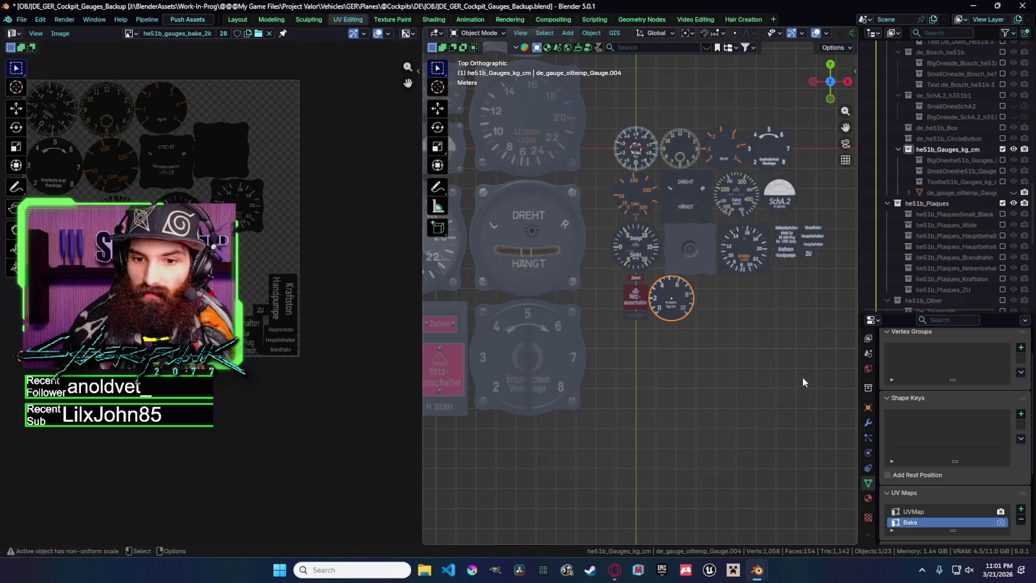
pyautogui.click(645, 298)
pyautogui.keyDown('shift'); pyautogui.click(638, 313); pyautogui.keyUp('shift')
pyautogui.keyDown('shift'); pyautogui.click(638, 287); pyautogui.keyUp('shift')
pyautogui.click(645, 298)
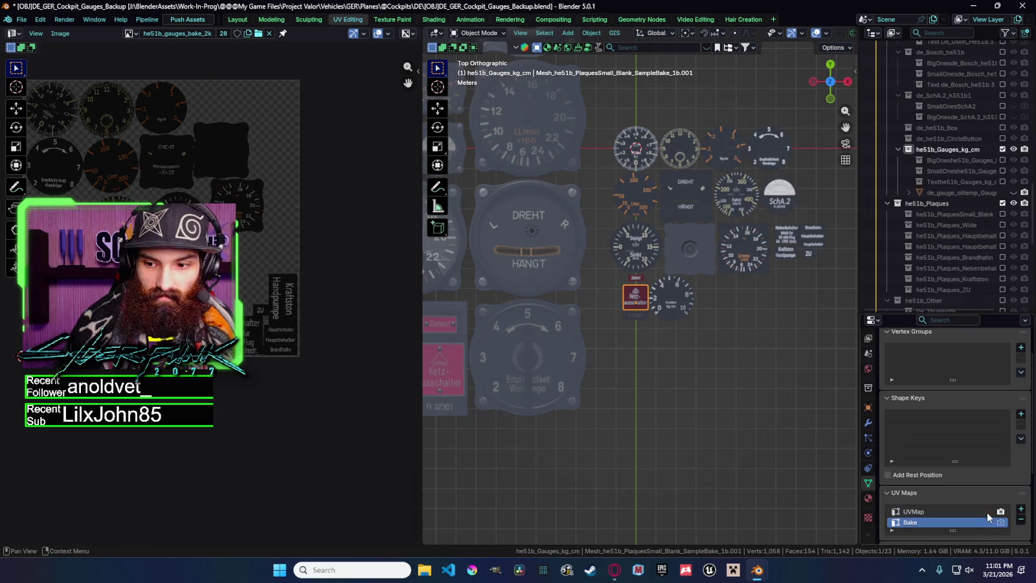
pyautogui.click(668, 292)
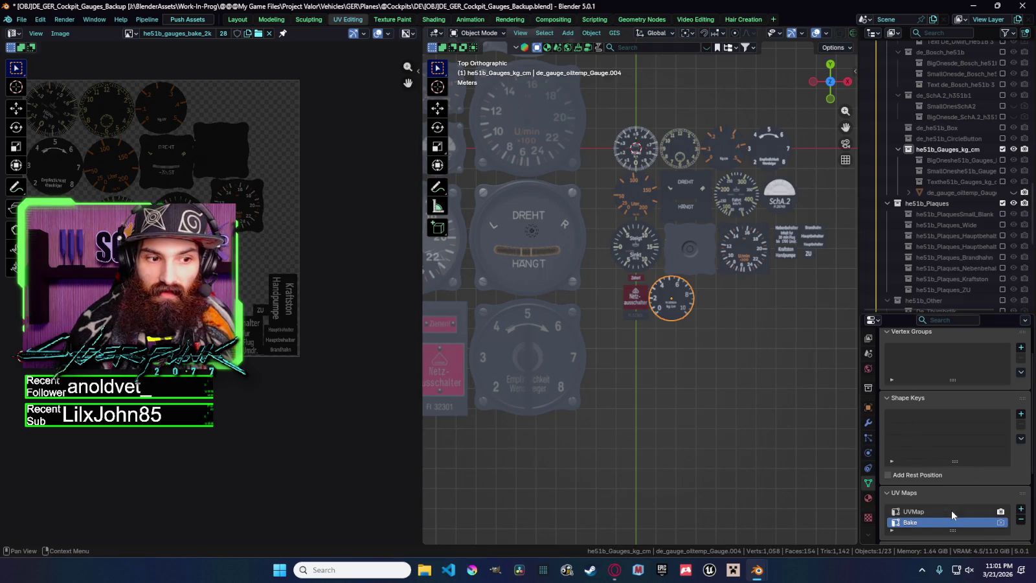
pyautogui.click(955, 514)
pyautogui.click(953, 522)
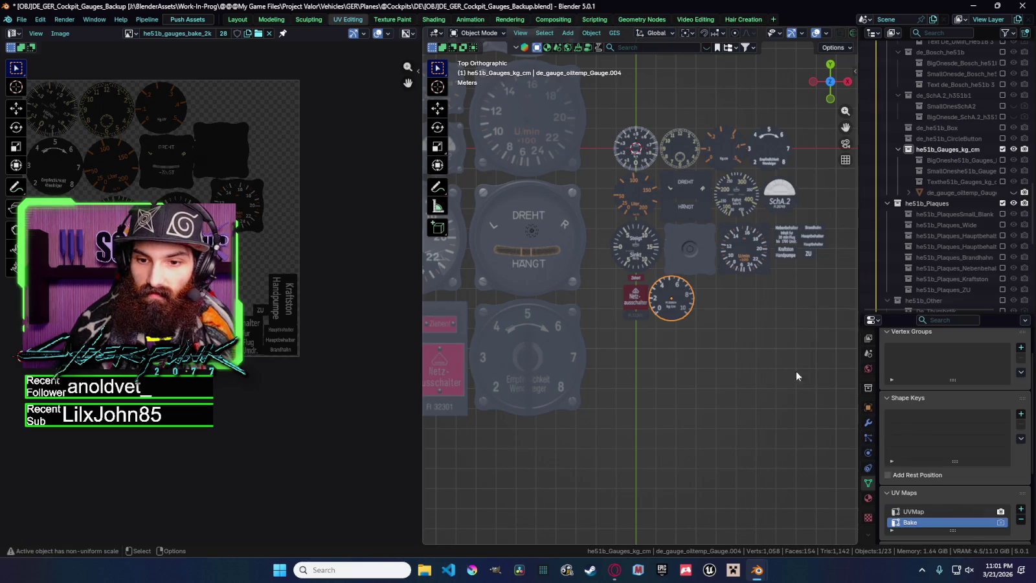
pyautogui.click(636, 316)
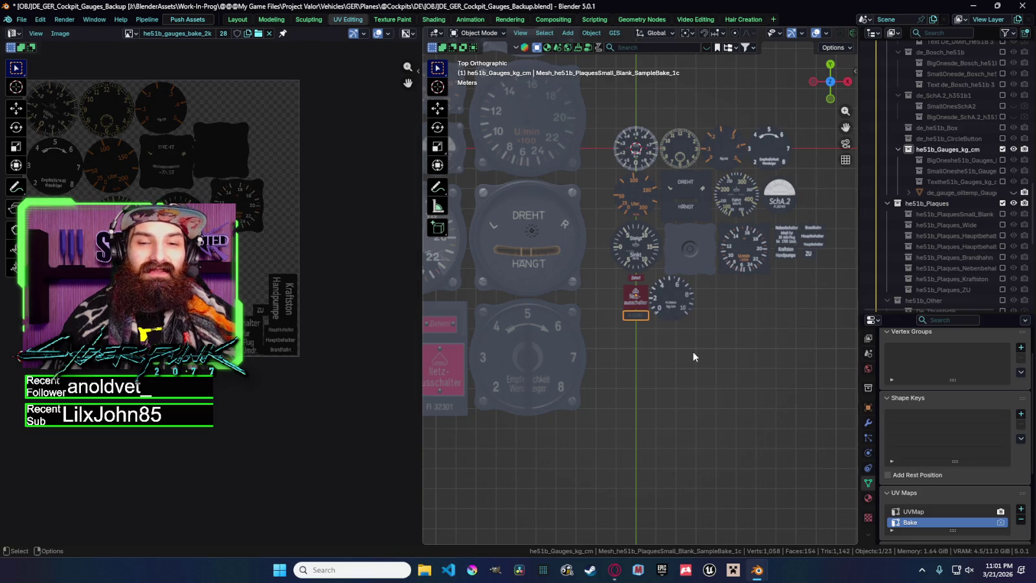
pyautogui.scroll(2, 693, 357)
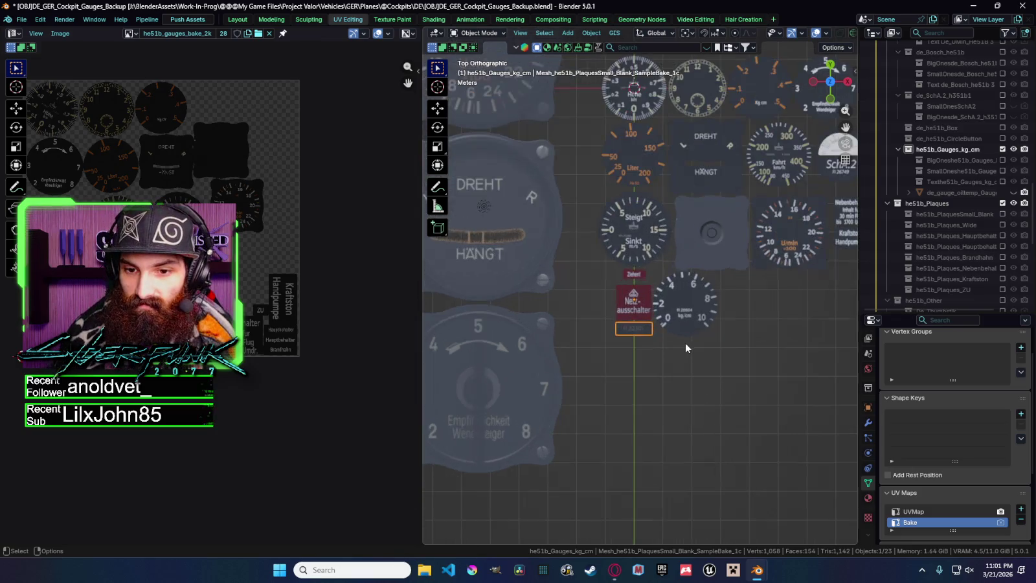
pyautogui.scroll(2, 686, 342)
pyautogui.scroll(-1, 790, 393)
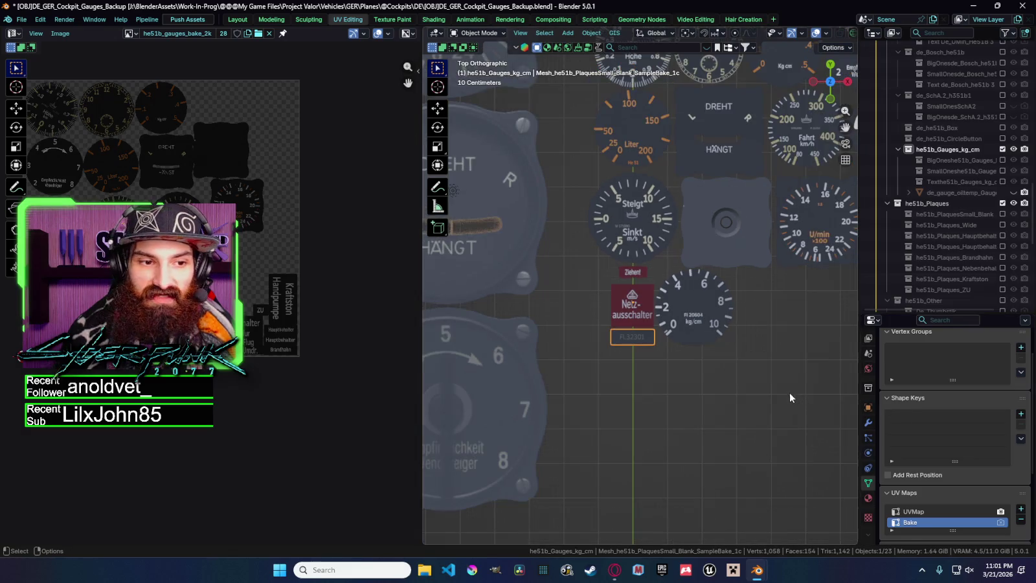
pyautogui.click(641, 308)
pyautogui.click(641, 274)
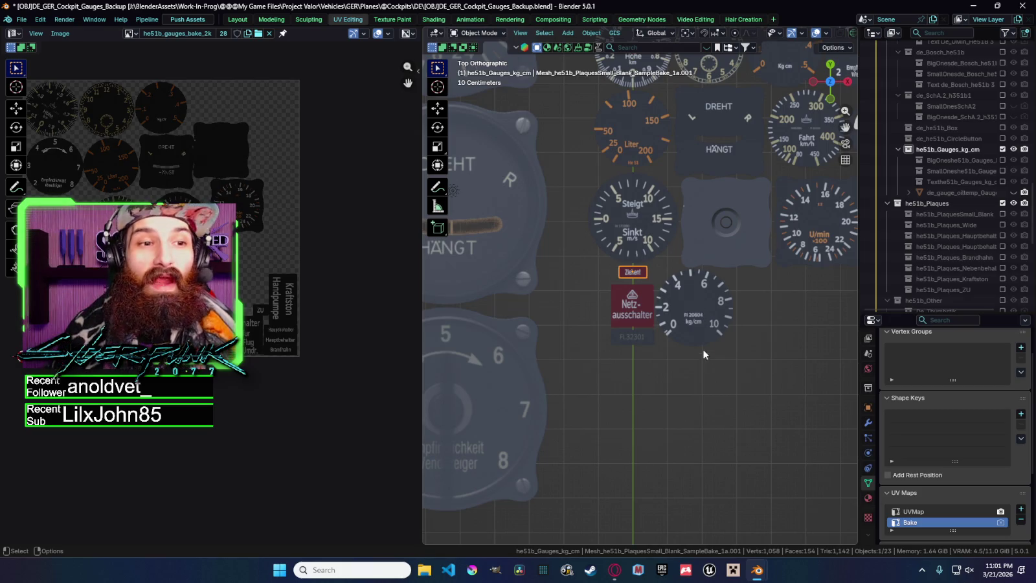
pyautogui.click(645, 337)
pyautogui.click(691, 307)
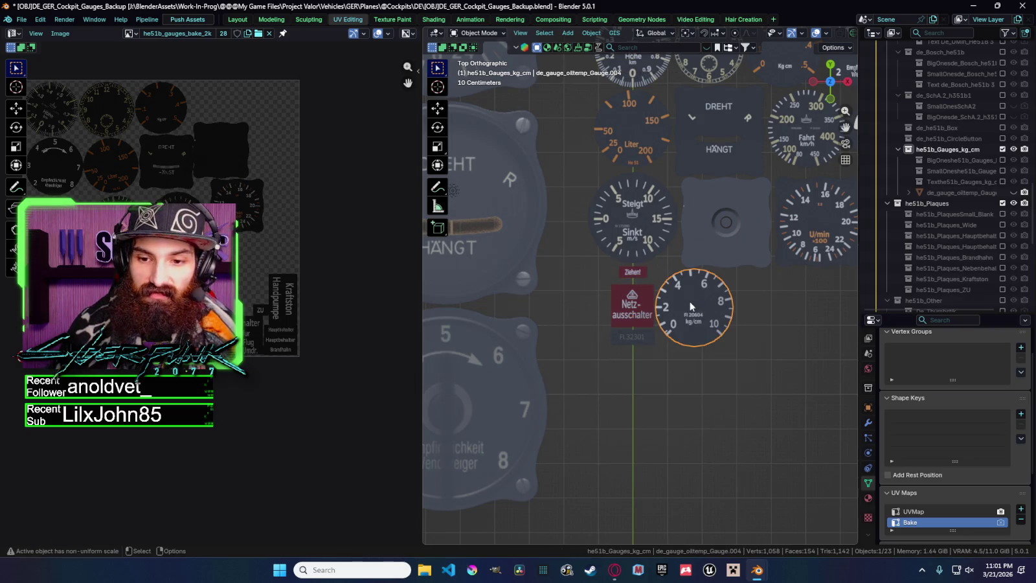
pyautogui.moveTo(707, 251); pyautogui.dragTo(699, 266, button='middle')
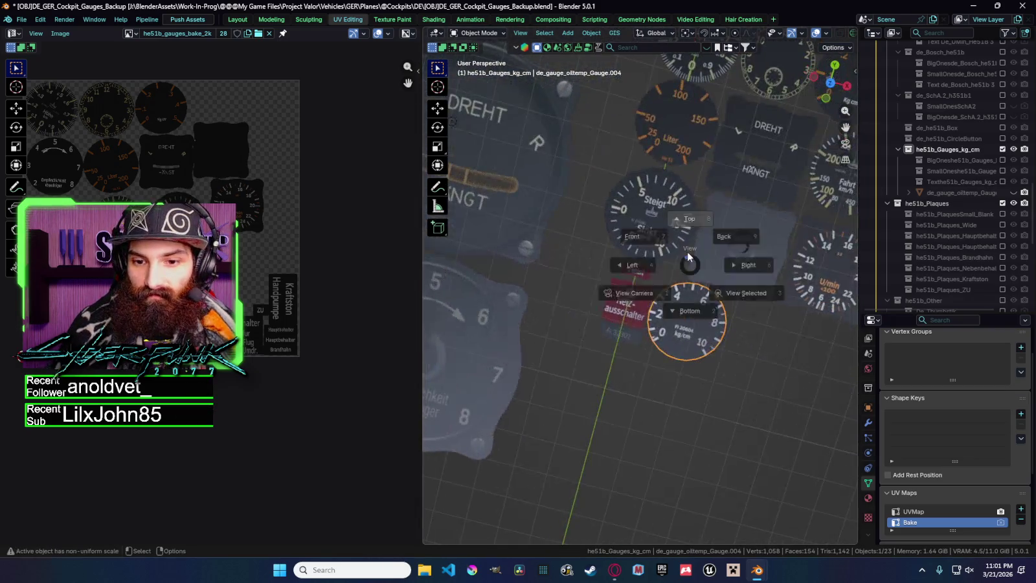
# Step: Return to Top view and select the Netz-ausschalter plaque
pyautogui.press('`')
pyautogui.click(695, 245)
pyautogui.scroll(-4, 599, 336)
pyautogui.click(600, 336)
pyautogui.click(588, 344)
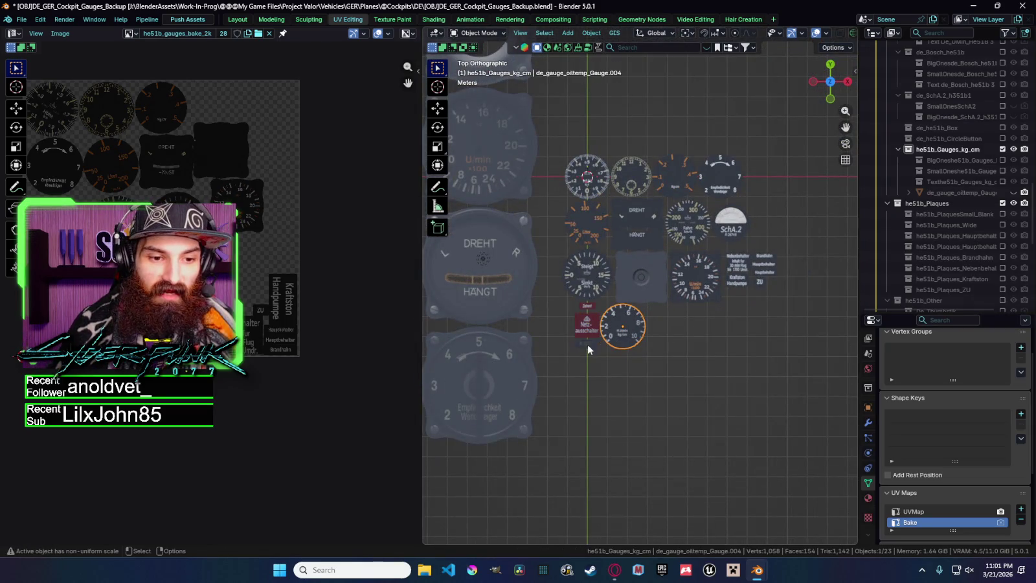
pyautogui.click(595, 339)
# Step: Check the vario, Bosch, ZU and Brandhahn samples, then box-select all 21 samples
pyautogui.click(610, 336)
pyautogui.click(595, 298)
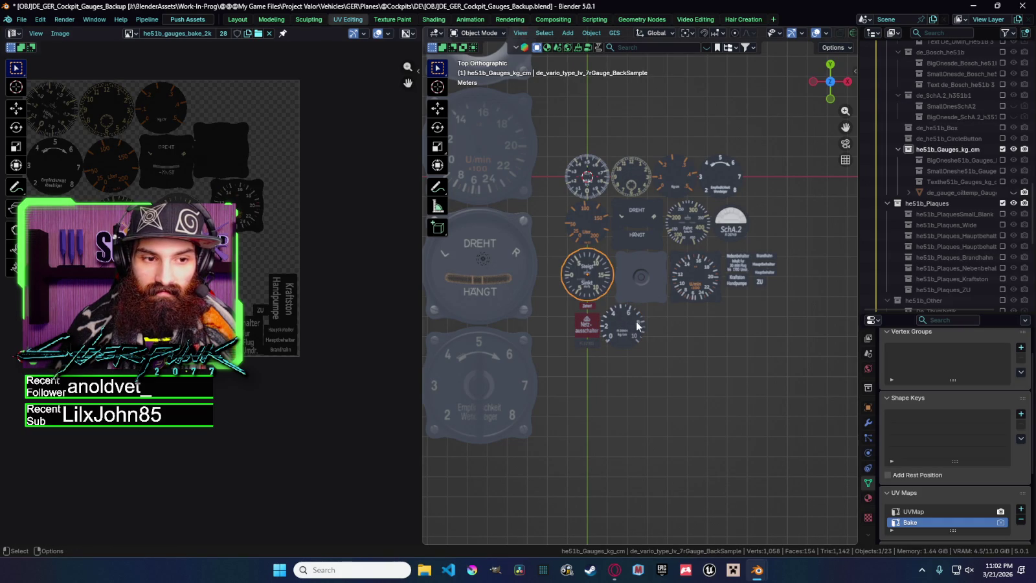
pyautogui.click(648, 295)
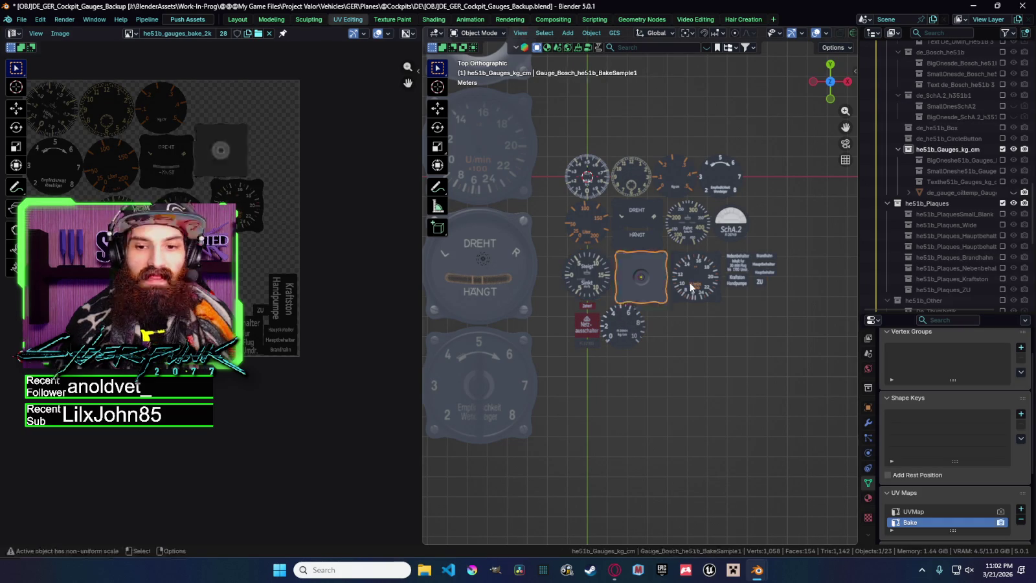
pyautogui.click(761, 258)
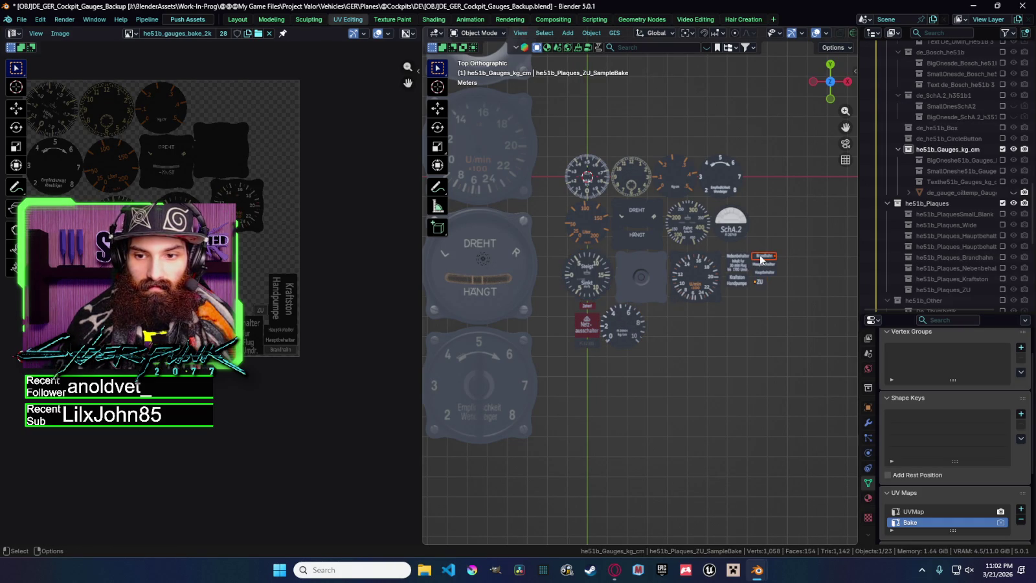
pyautogui.click(766, 283)
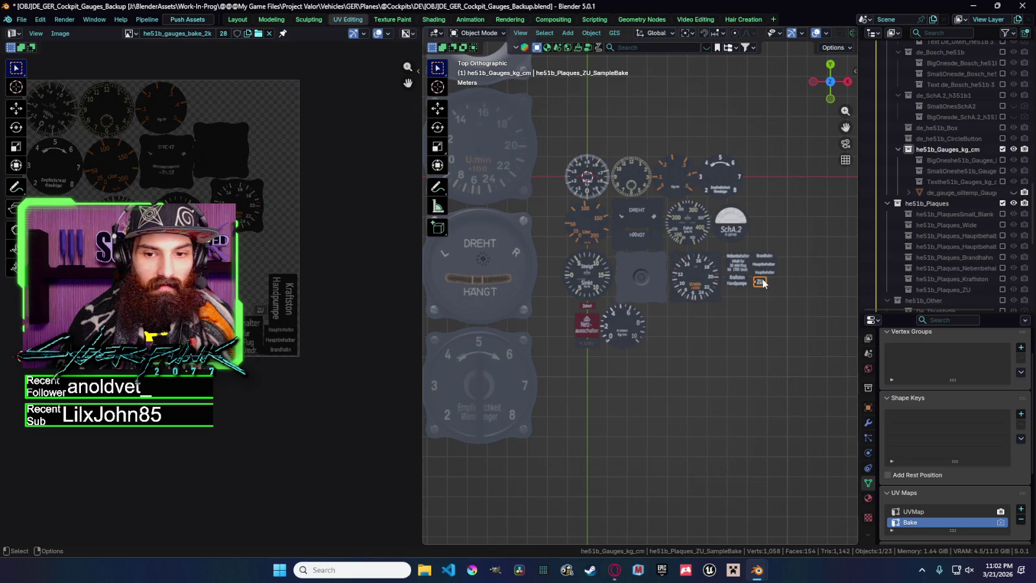
pyautogui.click(762, 259)
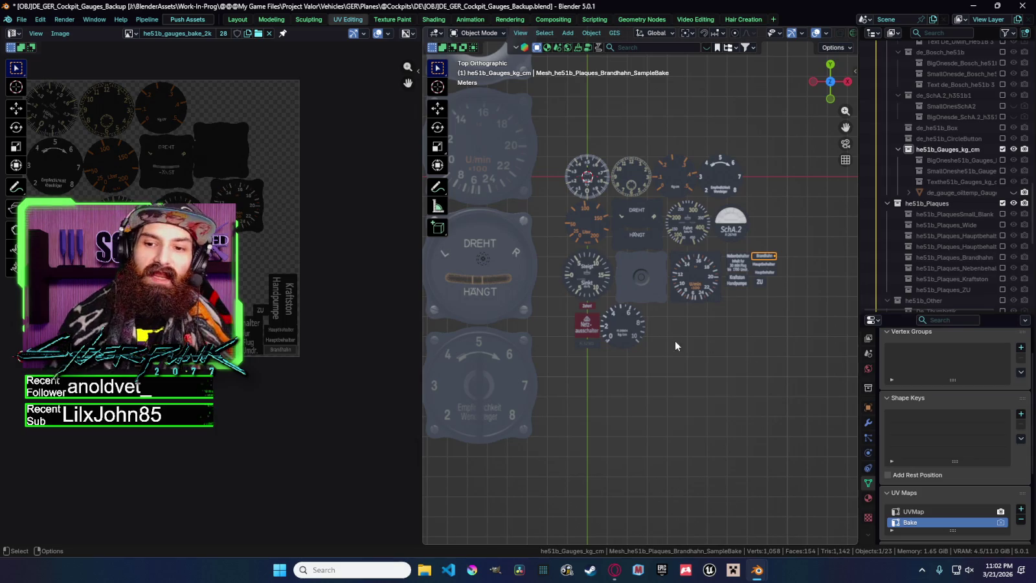
pyautogui.moveTo(754, 371); pyautogui.dragTo(562, 153)
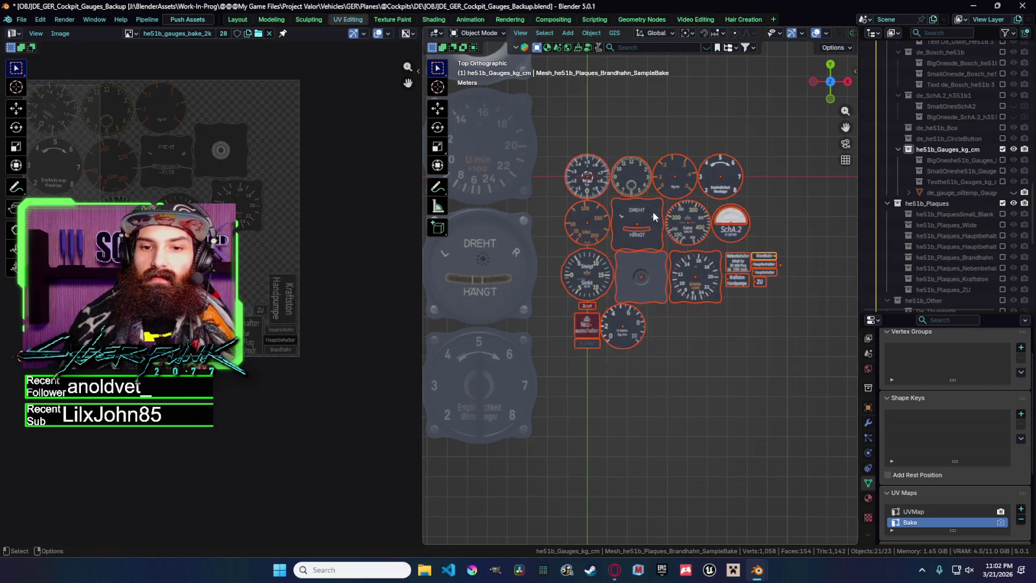
pyautogui.press('Tab')
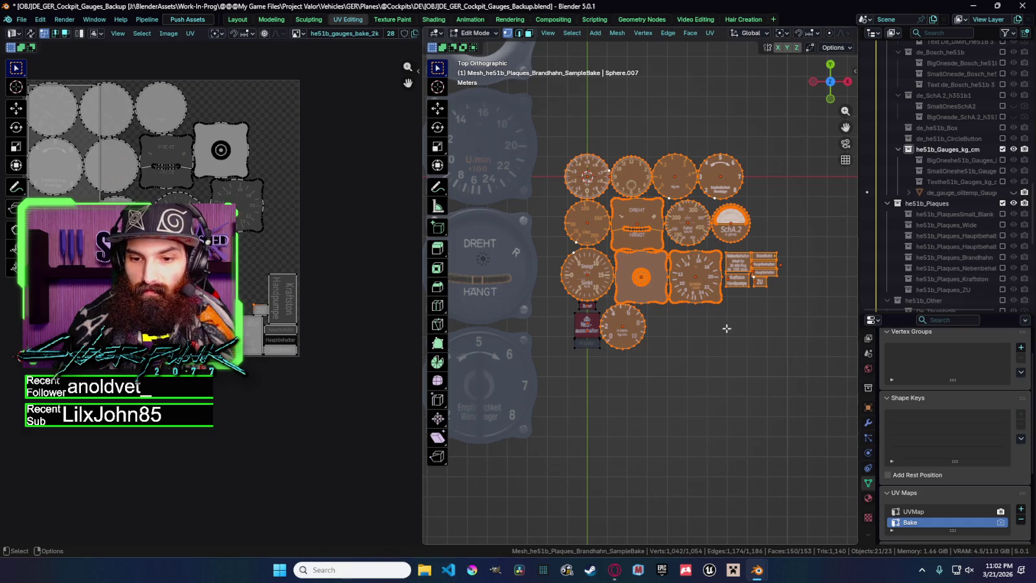
pyautogui.click(628, 331)
pyautogui.moveTo(792, 369); pyautogui.dragTo(533, 135)
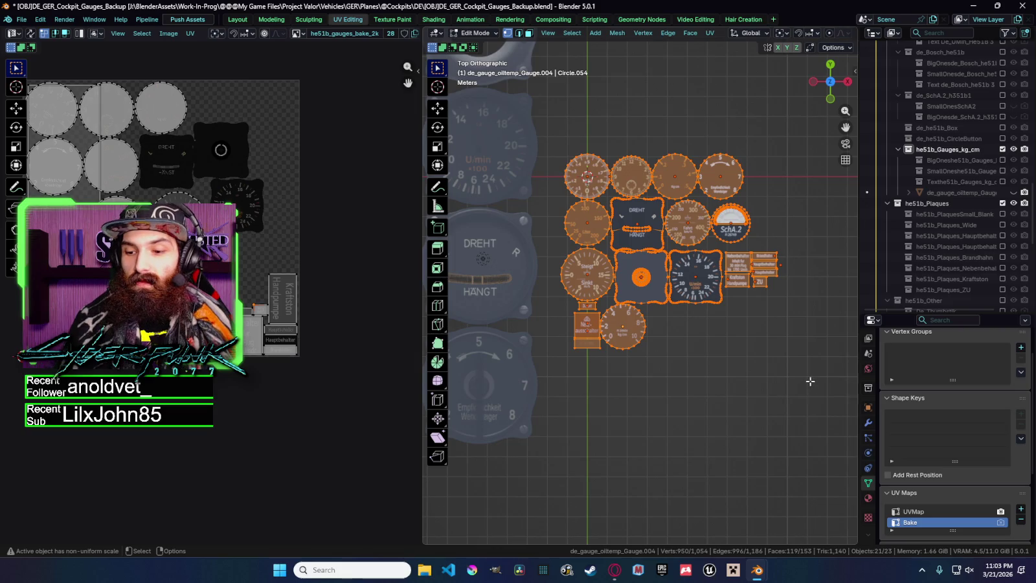
pyautogui.press('Tab')
pyautogui.click(621, 319)
pyautogui.click(585, 331)
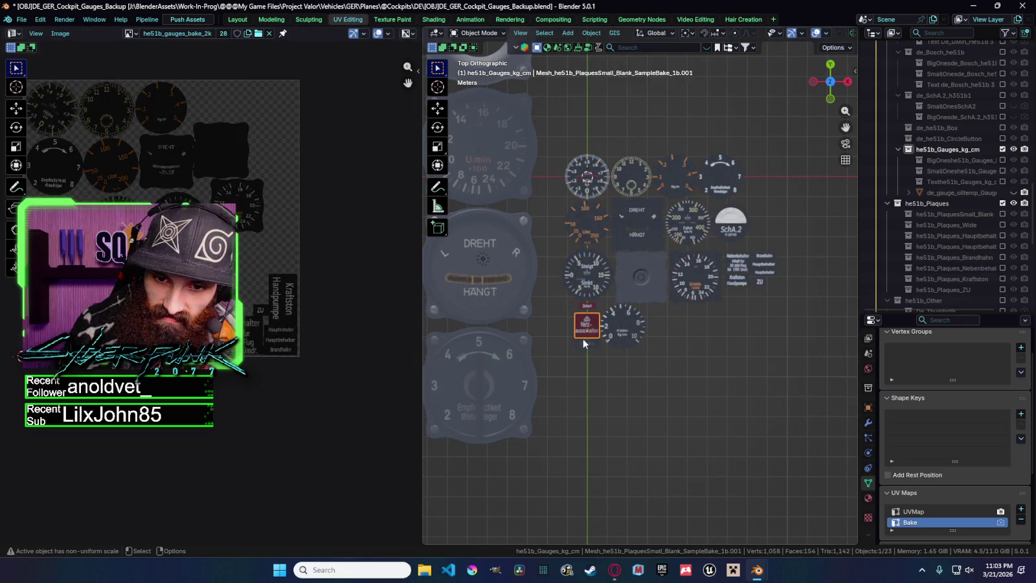
pyautogui.click(624, 324)
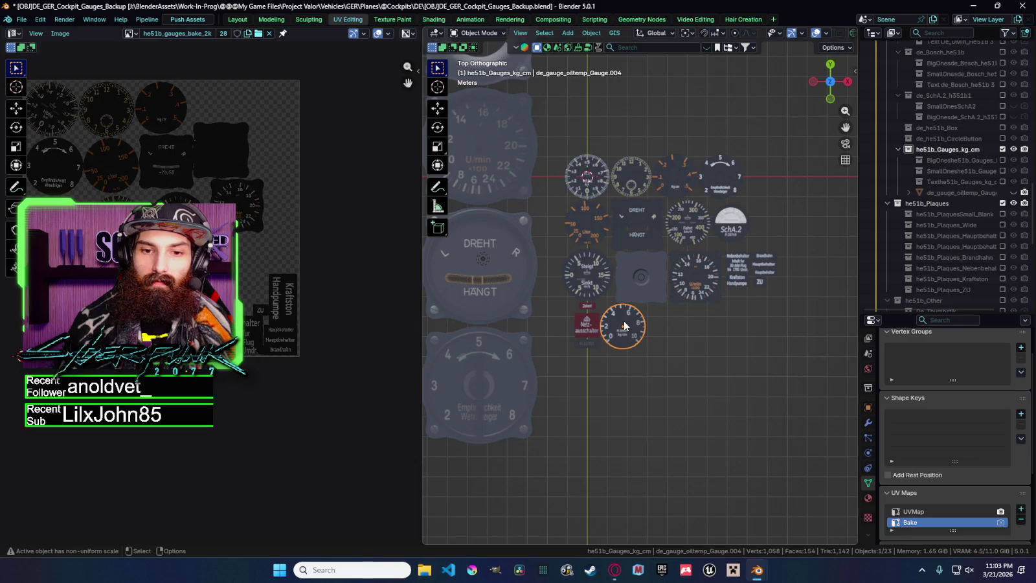
pyautogui.click(592, 330)
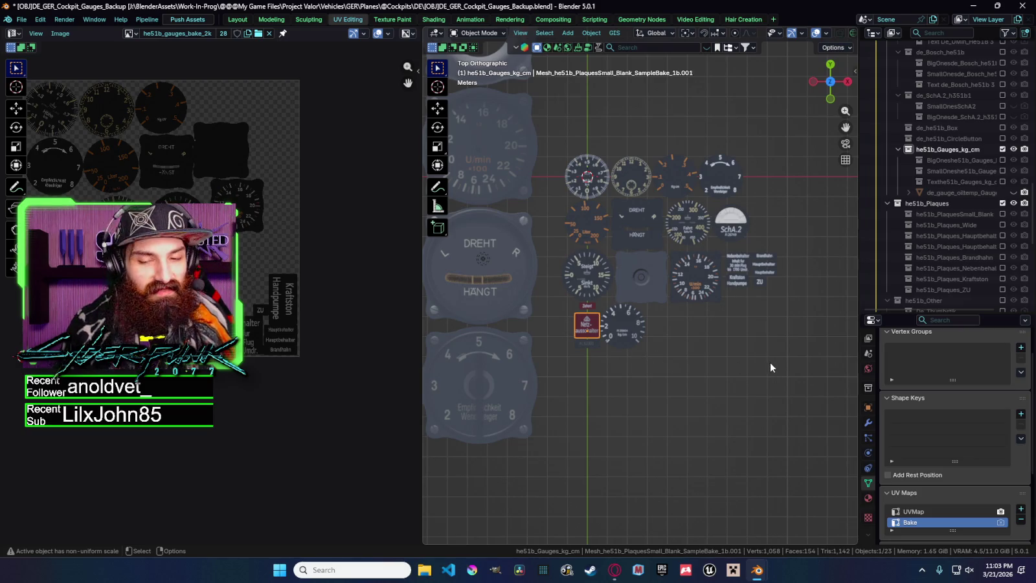
pyautogui.moveTo(795, 369); pyautogui.dragTo(587, 192)
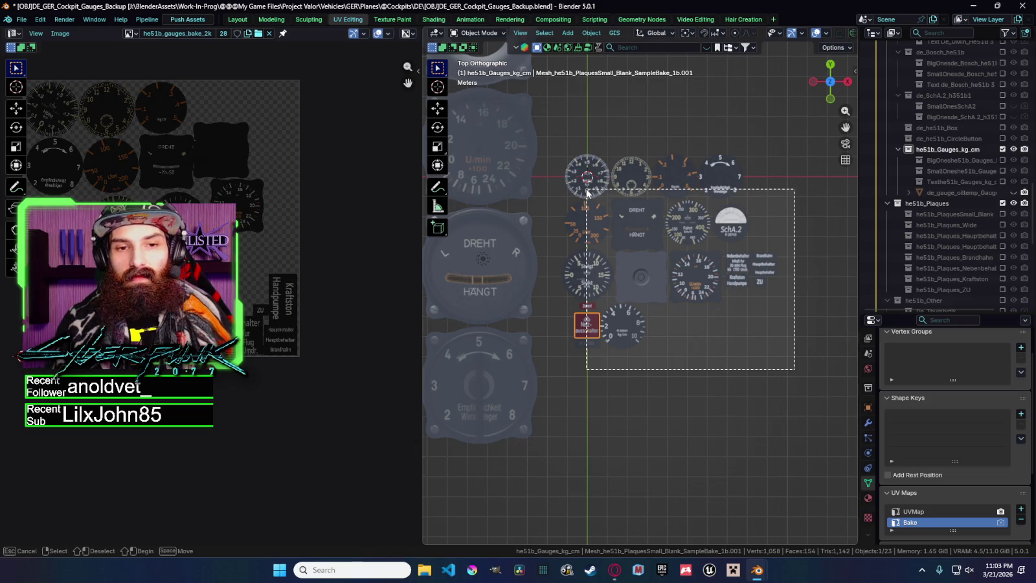
# Step: Click through the small label plaques around the Netz-ausschalter plaque
pyautogui.moveTo(586, 192); pyautogui.dragTo(586, 192)
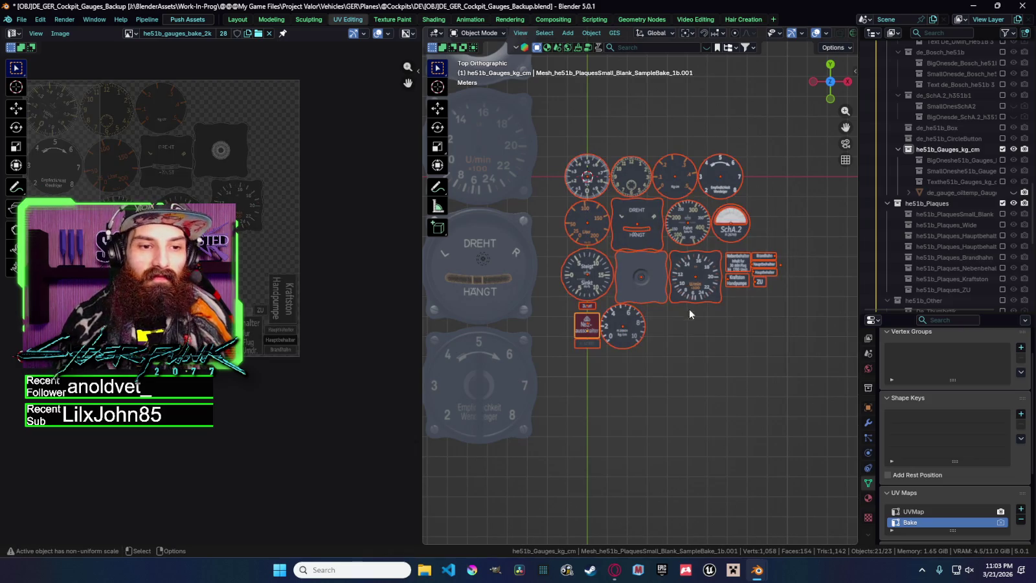
pyautogui.click(627, 340)
pyautogui.click(590, 342)
pyautogui.click(588, 308)
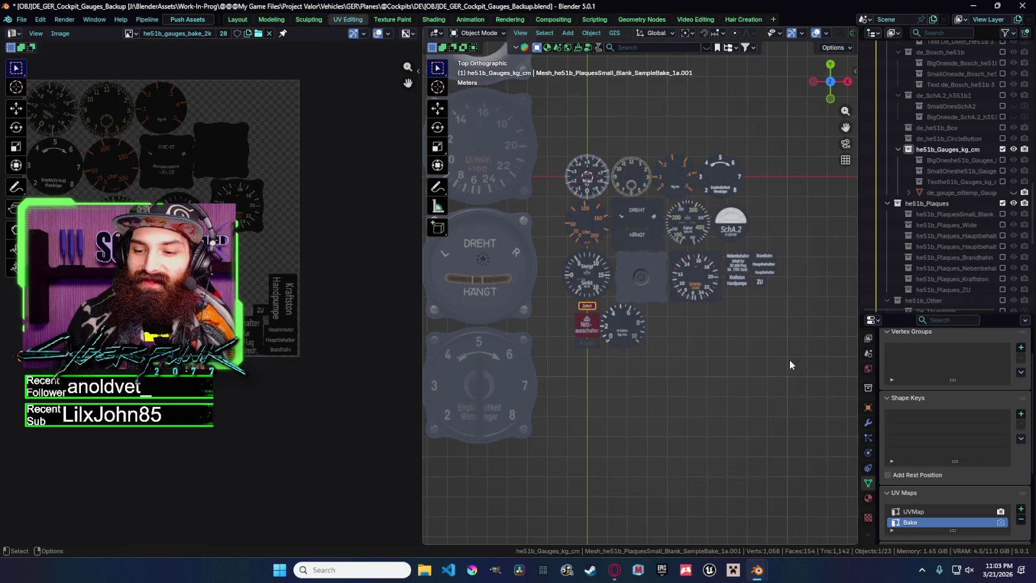
pyautogui.click(623, 336)
pyautogui.click(590, 342)
pyautogui.click(592, 317)
pyautogui.click(590, 307)
pyautogui.click(594, 327)
# Step: Check the oil-temp and Bosch gauges, then select all samples and enter Edit Mode
pyautogui.click(635, 320)
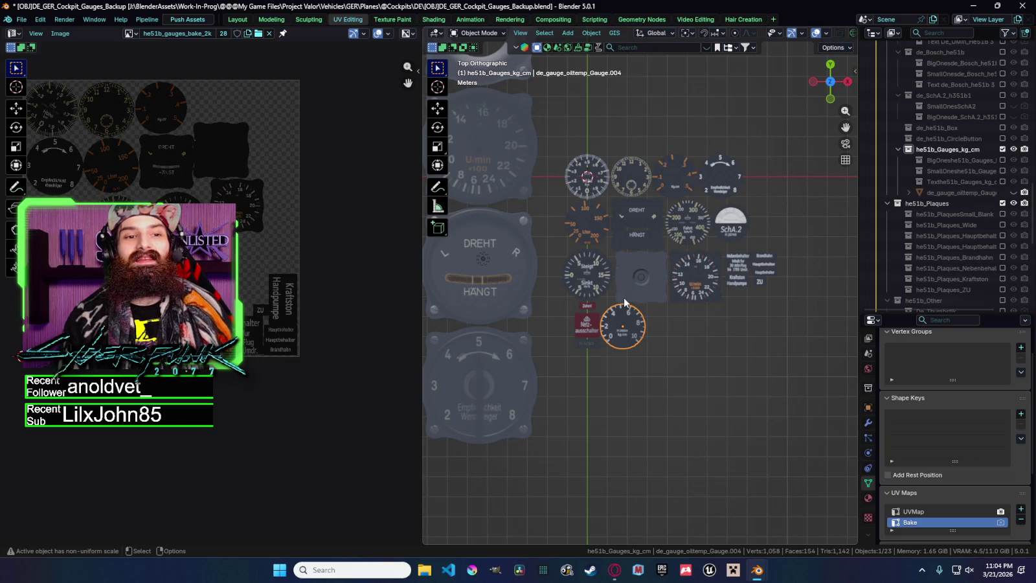
pyautogui.click(625, 301)
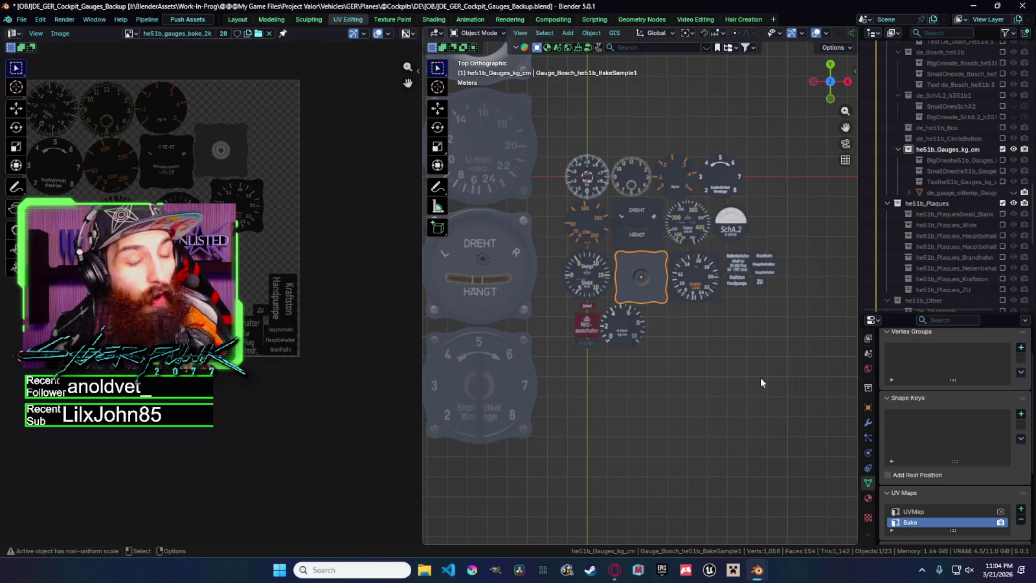
pyautogui.press('a')
pyautogui.press('Tab')
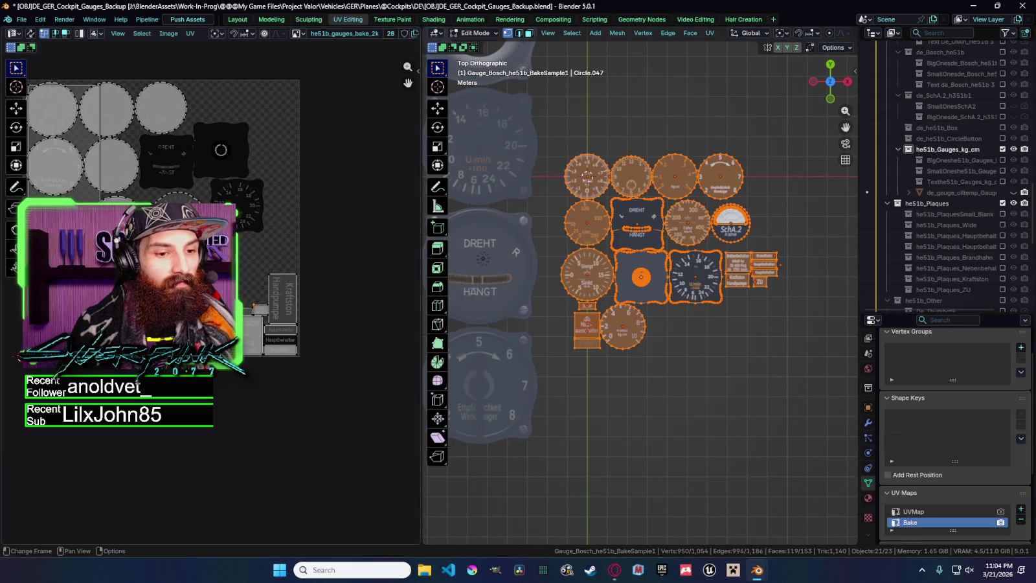
pyautogui.click(939, 512)
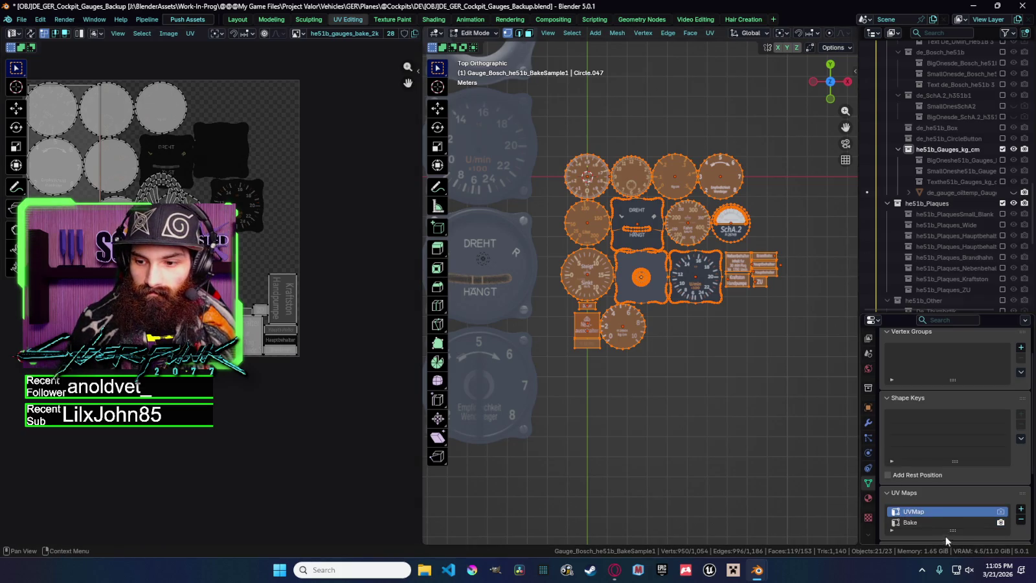
pyautogui.click(944, 523)
pyautogui.click(616, 342)
pyautogui.click(622, 333)
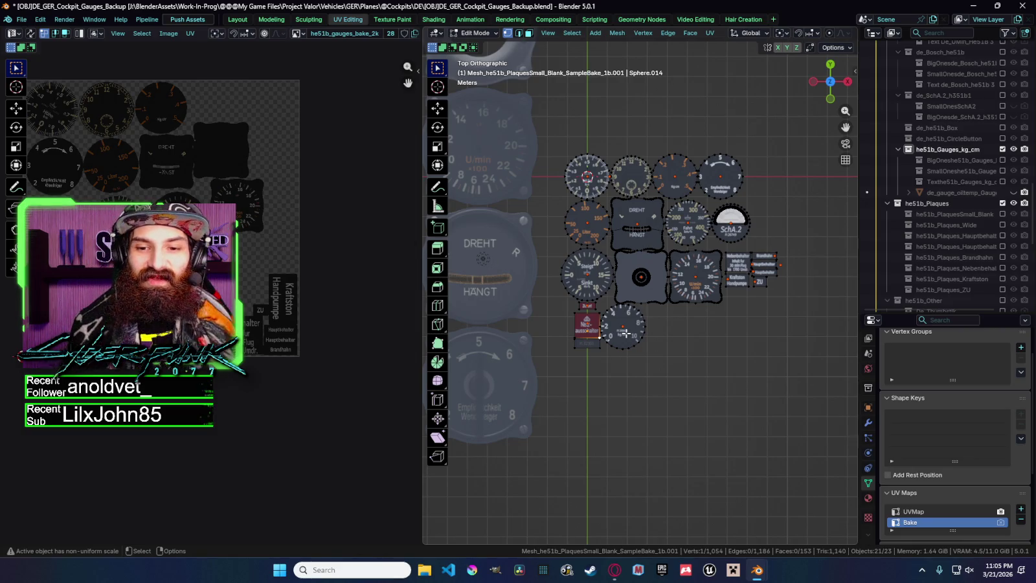
pyautogui.press('Tab')
pyautogui.press('Tab')
pyautogui.press('Tab')
pyautogui.moveTo(686, 391); pyautogui.dragTo(646, 368)
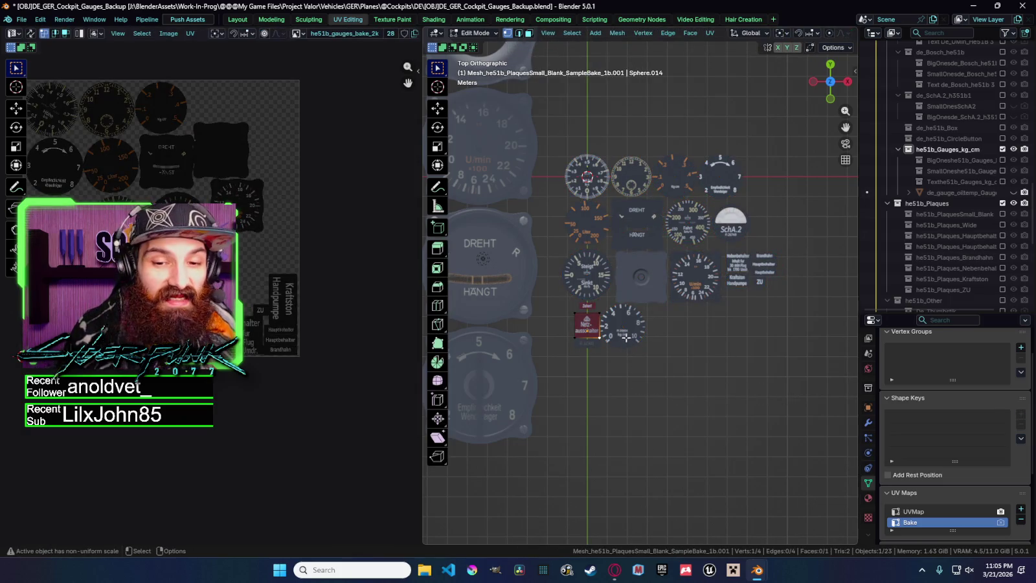
pyautogui.click(611, 352)
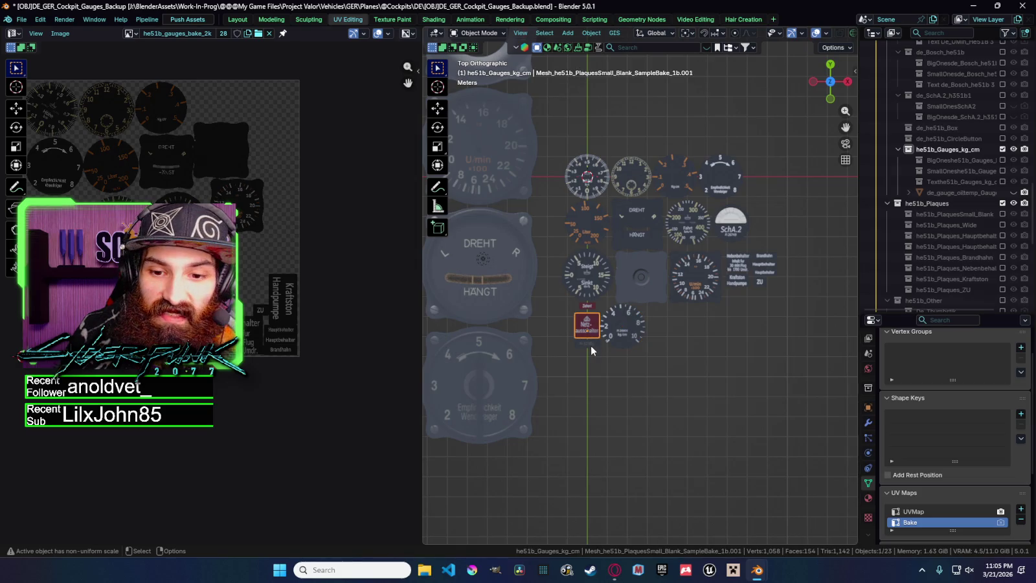
pyautogui.click(605, 328)
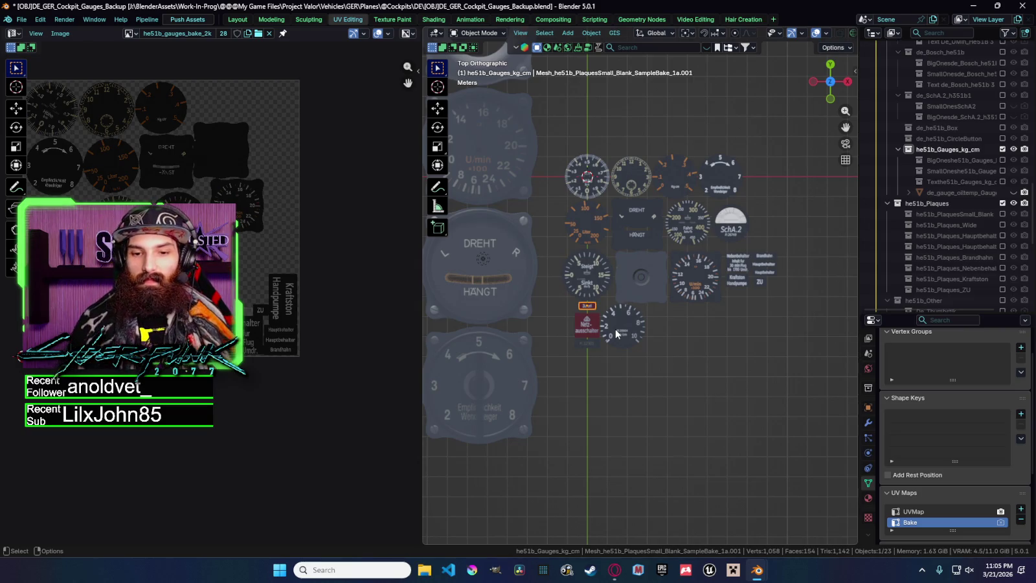
pyautogui.scroll(1, 619, 330)
pyautogui.scroll(1, 639, 340)
pyautogui.click(580, 349)
pyautogui.click(575, 352)
pyautogui.click(576, 352)
pyautogui.click(632, 357)
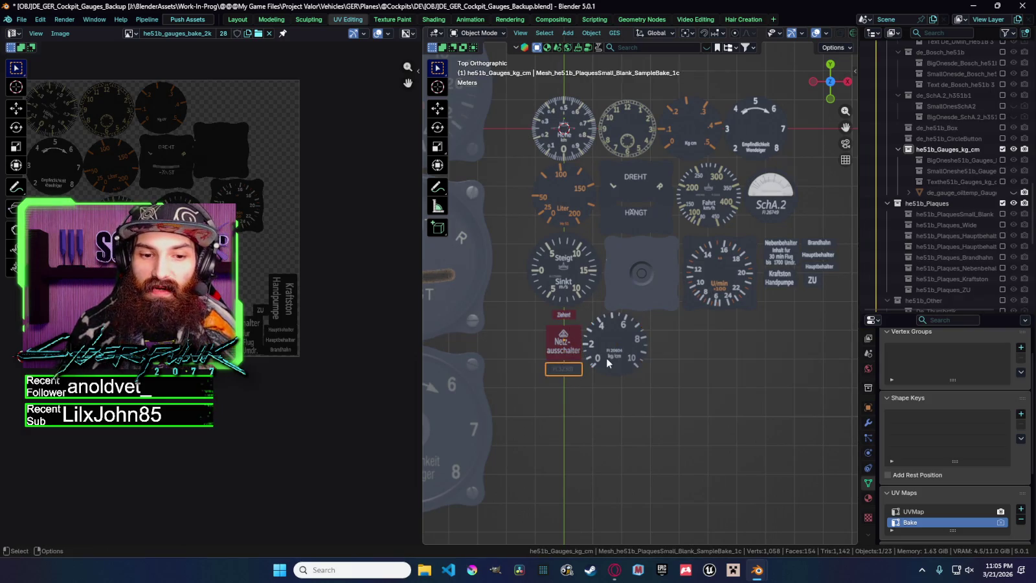
pyautogui.click(661, 283)
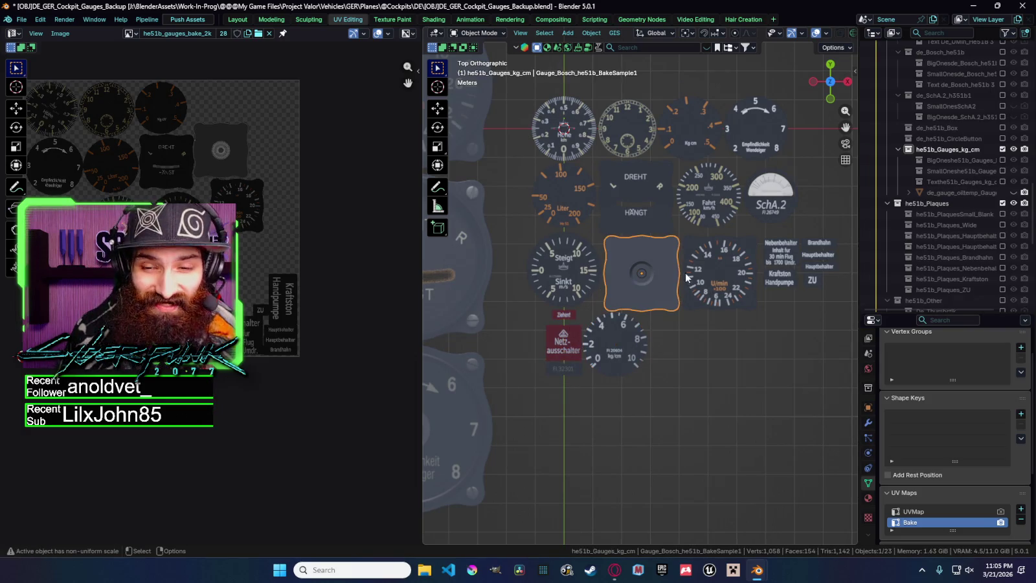
pyautogui.click(781, 277)
pyautogui.moveTo(835, 304); pyautogui.dragTo(580, 150)
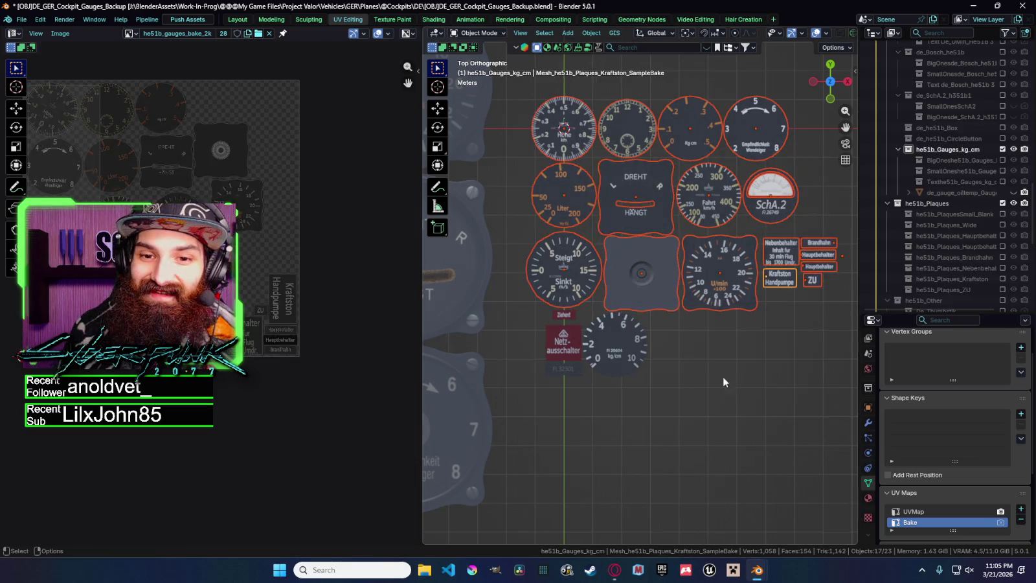
pyautogui.keyDown('shift'); pyautogui.moveTo(713, 367); pyautogui.dragTo(549, 317); pyautogui.keyUp('shift')
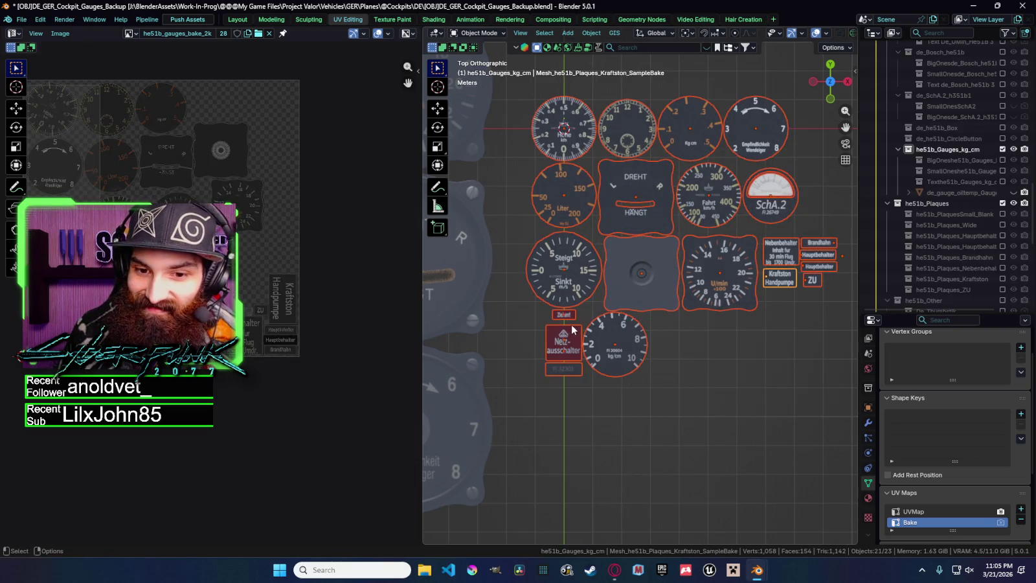
pyautogui.click(571, 325)
pyautogui.click(781, 251)
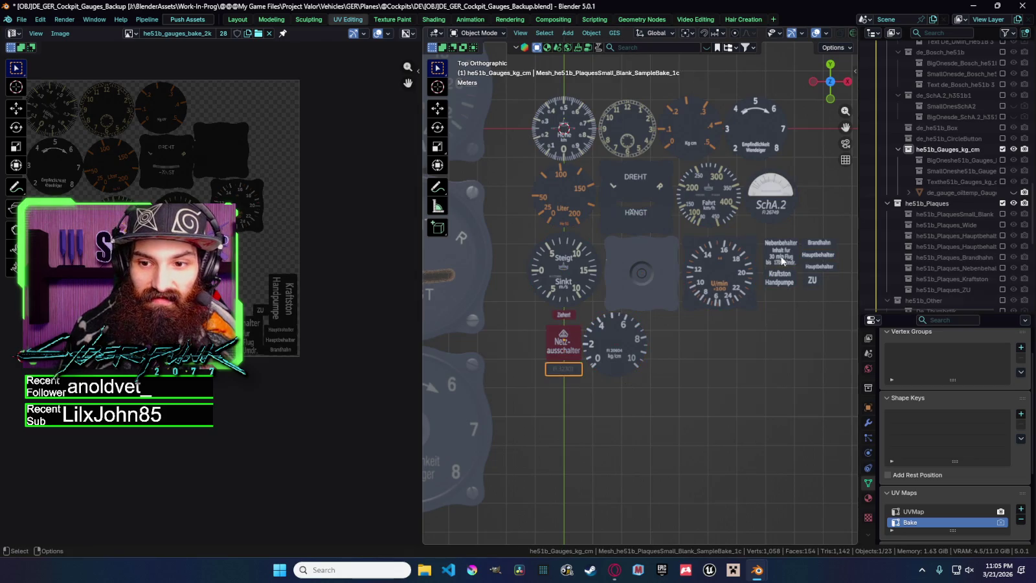
pyautogui.click(823, 259)
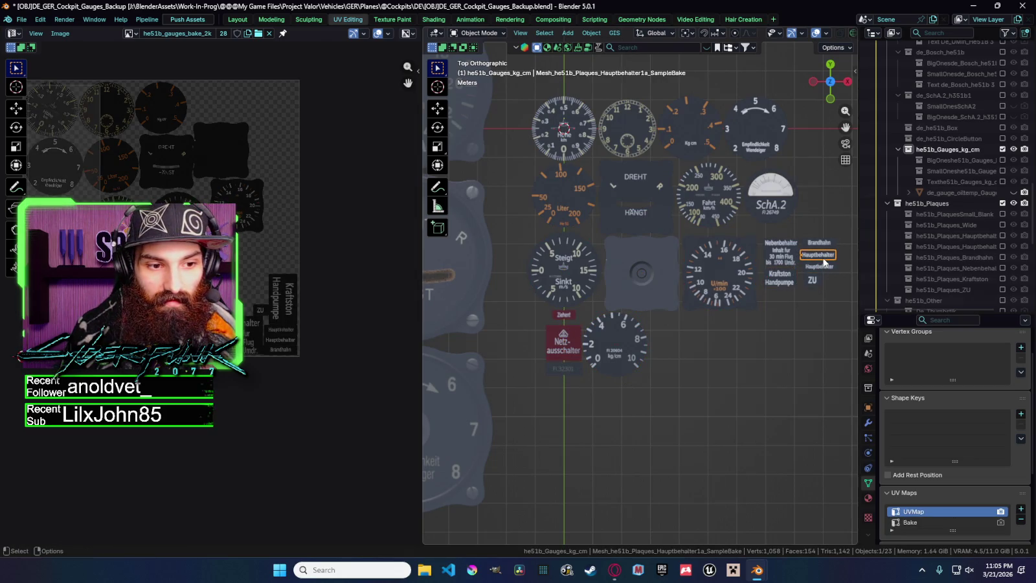
pyautogui.click(939, 522)
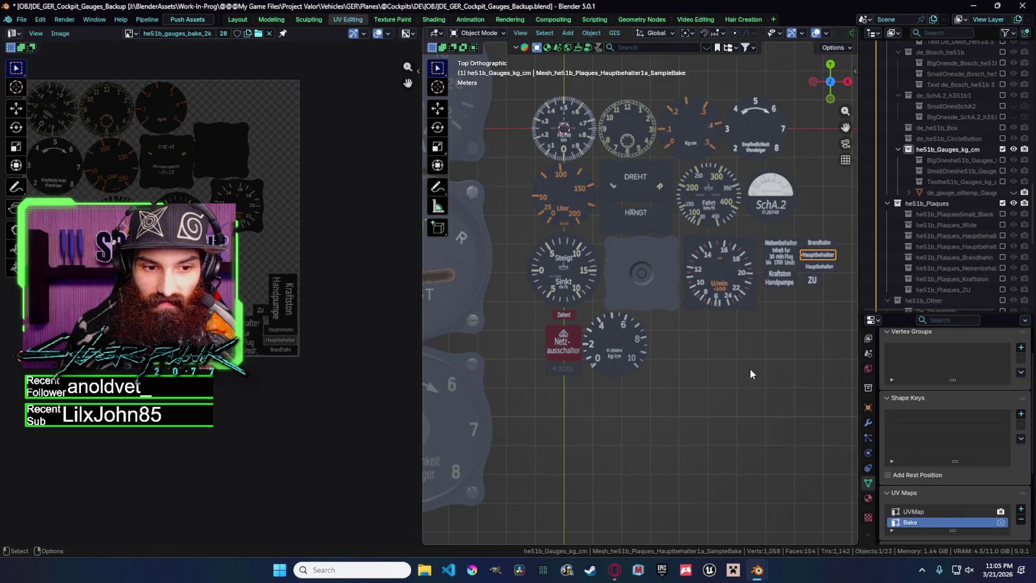
pyautogui.scroll(-2, 750, 374)
pyautogui.moveTo(797, 377); pyautogui.dragTo(568, 173)
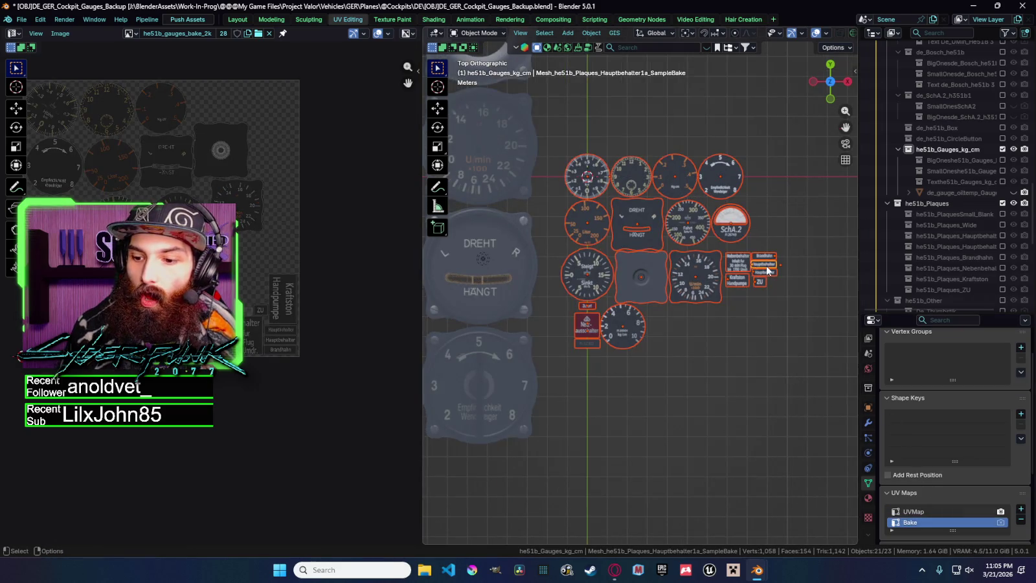
pyautogui.click(767, 271)
pyautogui.click(796, 402)
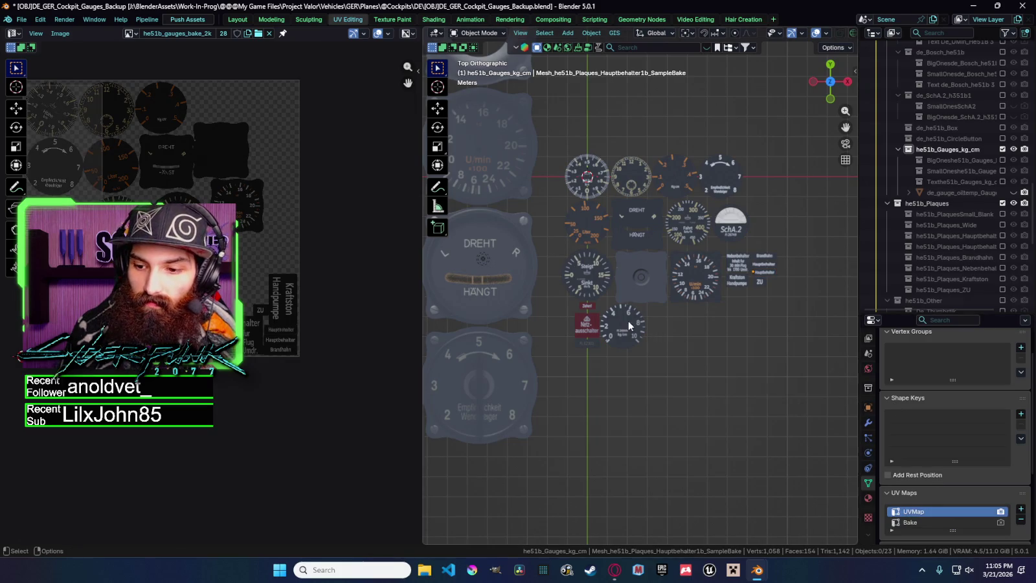
pyautogui.click(587, 324)
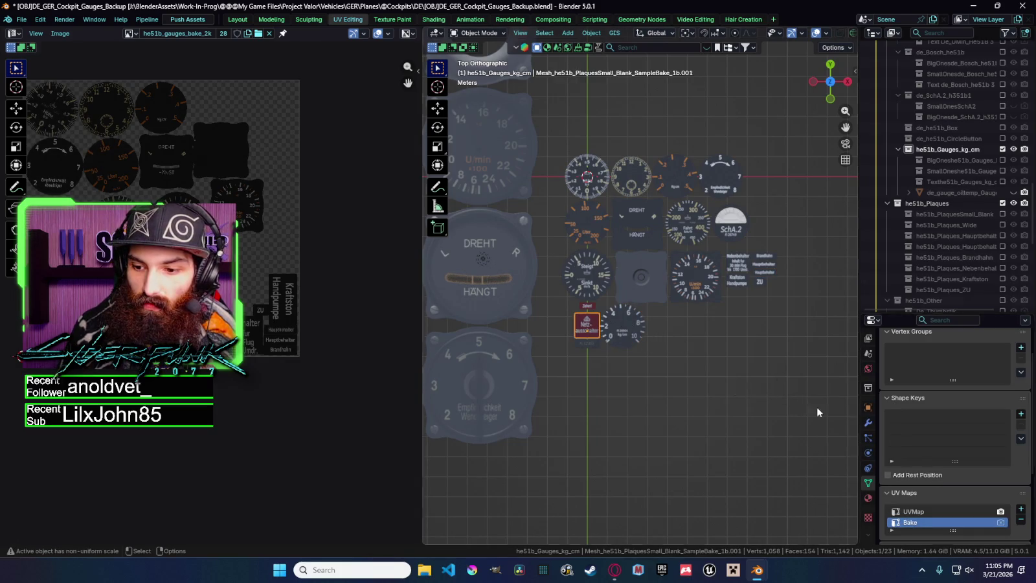
pyautogui.click(587, 343)
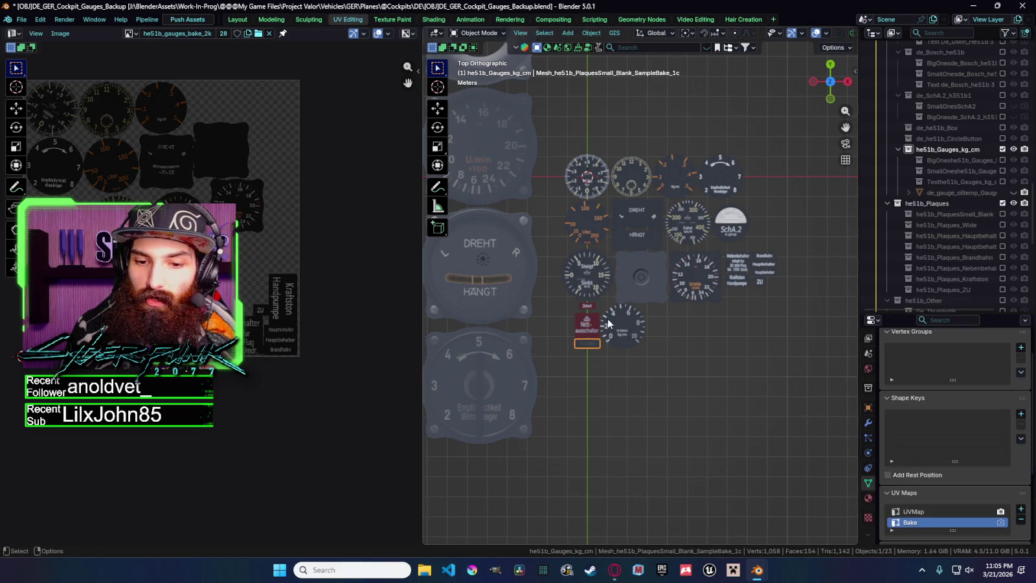
pyautogui.click(622, 326)
pyautogui.click(588, 188)
pyautogui.click(632, 185)
pyautogui.click(675, 181)
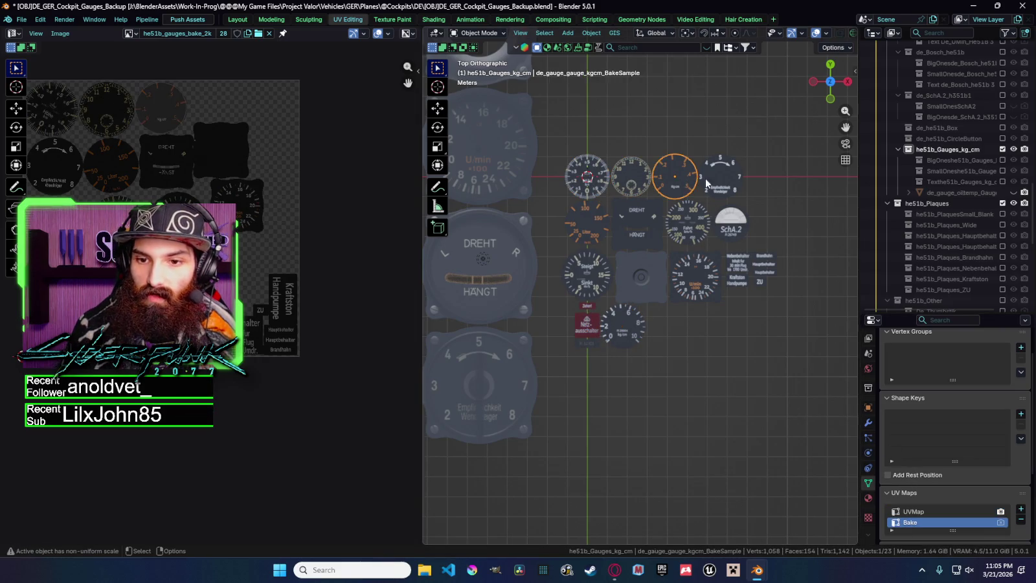
pyautogui.click(587, 223)
pyautogui.click(657, 232)
pyautogui.click(687, 223)
pyautogui.click(731, 223)
pyautogui.click(597, 272)
pyautogui.click(642, 277)
pyautogui.click(694, 275)
pyautogui.click(739, 262)
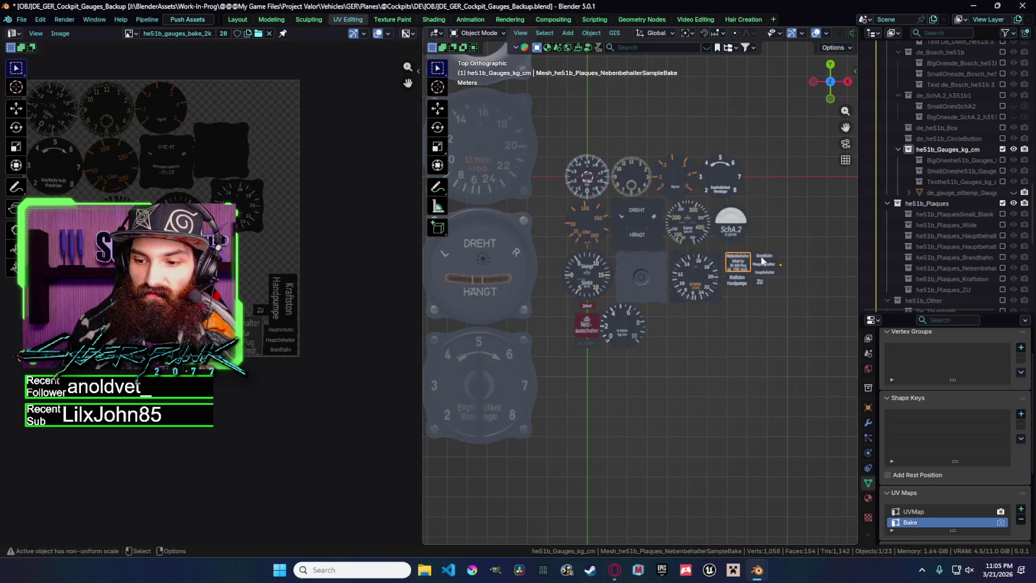
pyautogui.click(975, 511)
pyautogui.click(971, 522)
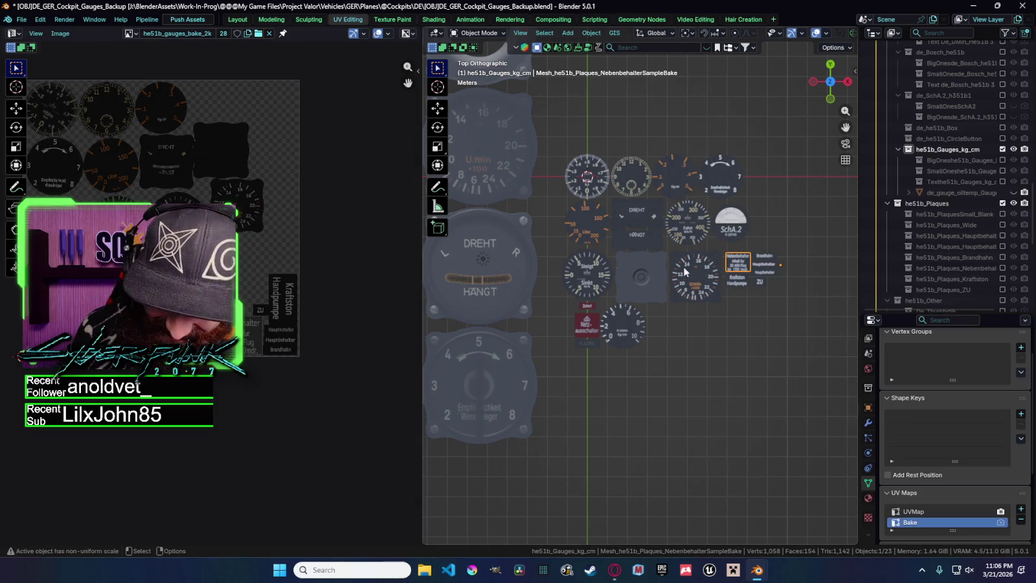
pyautogui.click(641, 277)
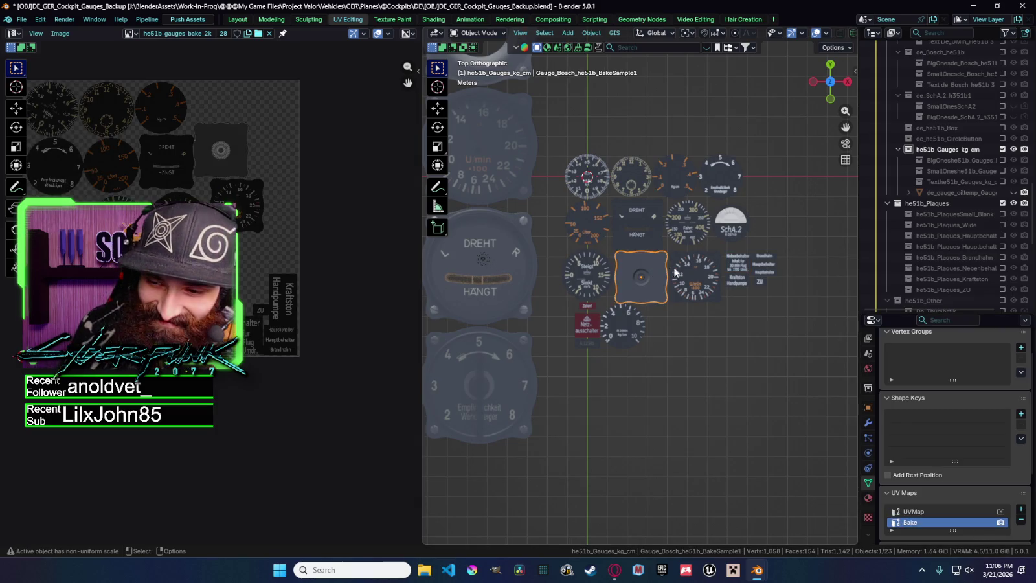
pyautogui.click(587, 275)
pyautogui.click(591, 227)
pyautogui.click(651, 231)
pyautogui.click(729, 227)
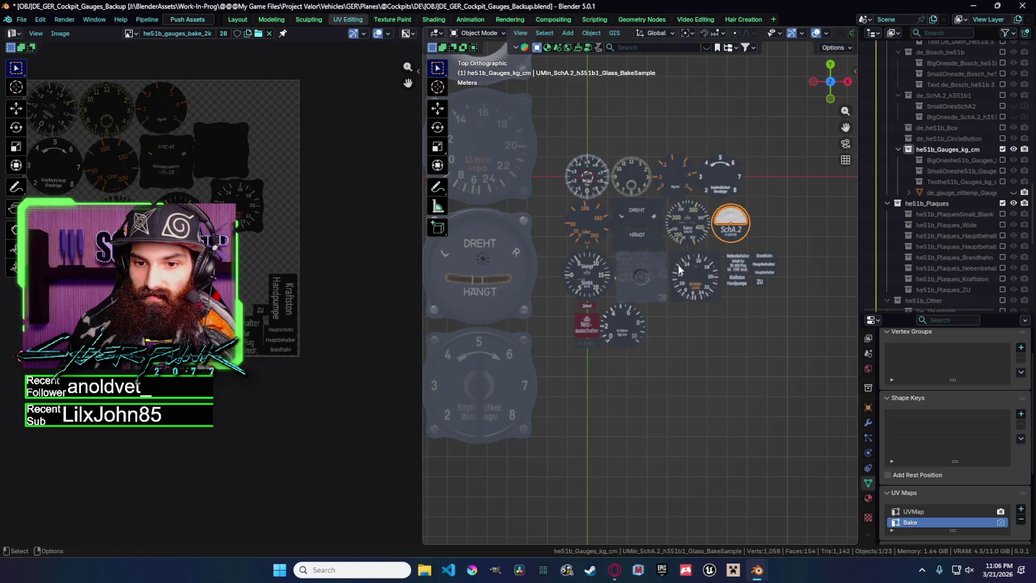
pyautogui.click(657, 289)
pyautogui.scroll(2, 716, 338)
pyautogui.scroll(1, 649, 280)
pyautogui.scroll(-1, 676, 308)
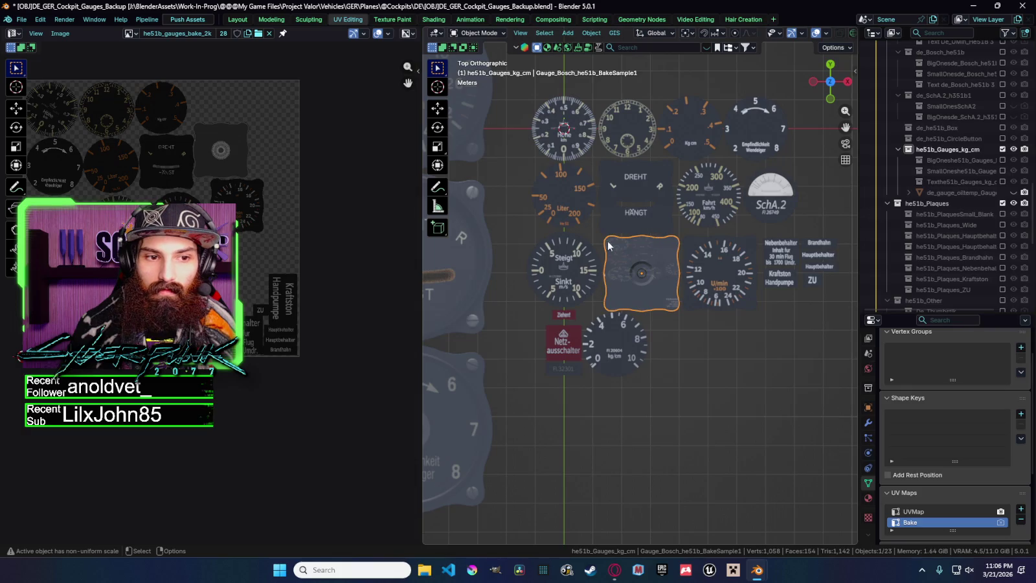
pyautogui.click(920, 512)
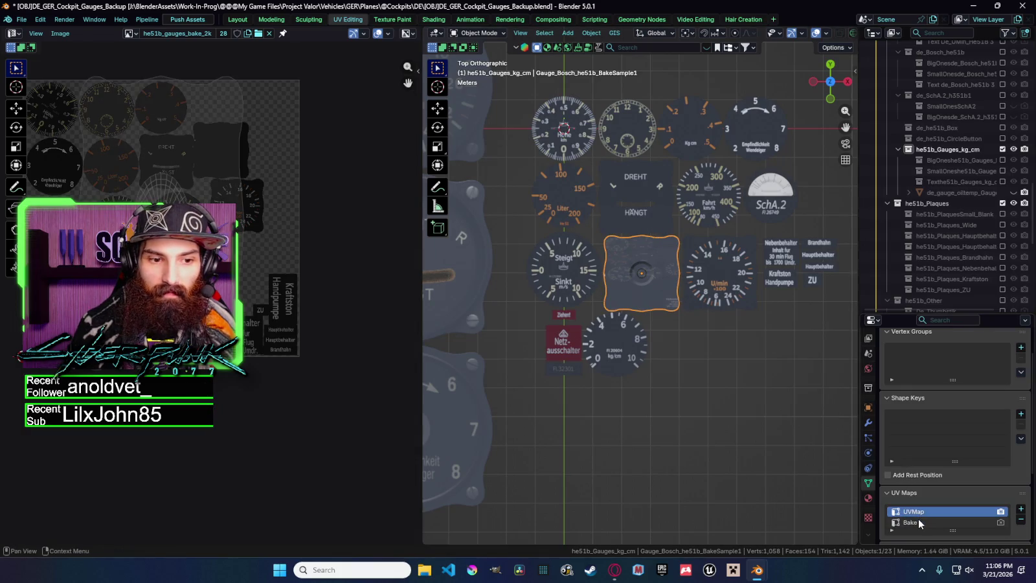
pyautogui.click(927, 523)
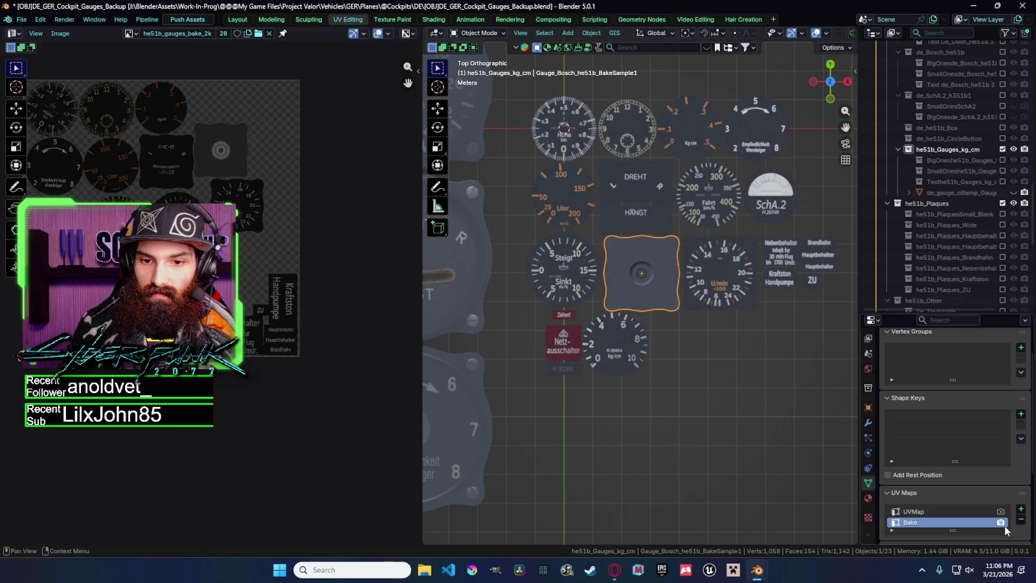
pyautogui.click(748, 262)
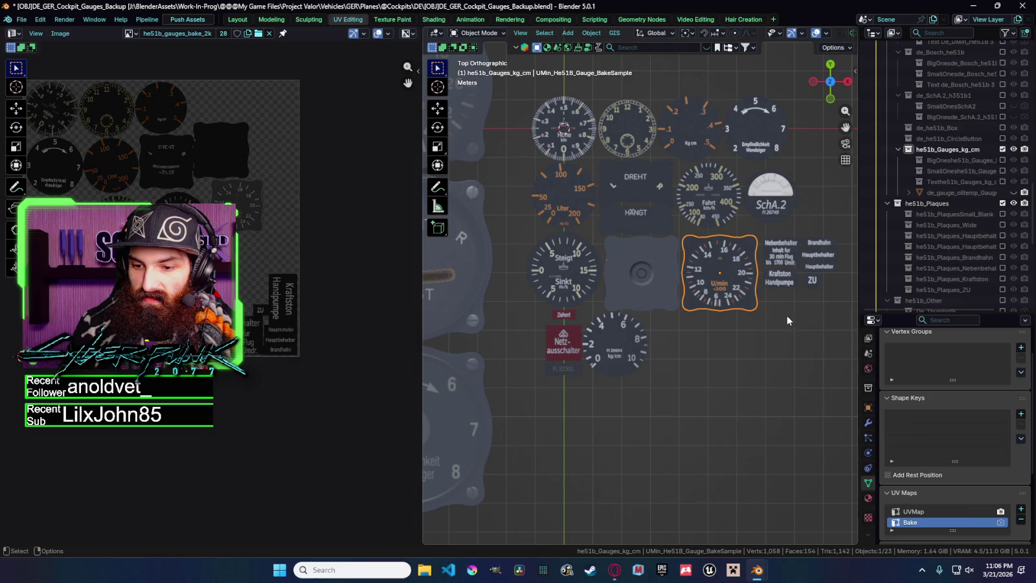
pyautogui.click(787, 250)
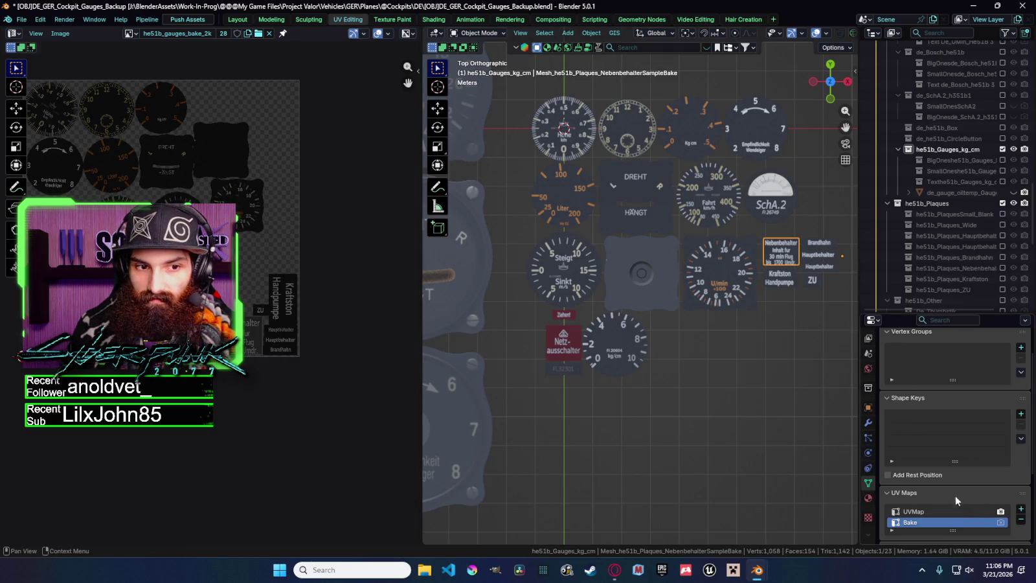
pyautogui.click(820, 245)
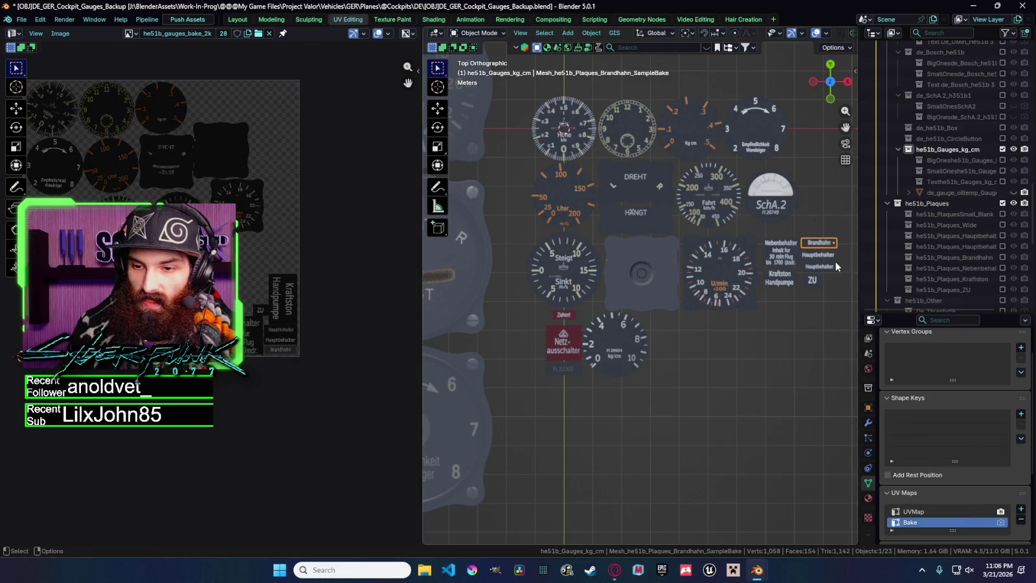
pyautogui.click(822, 264)
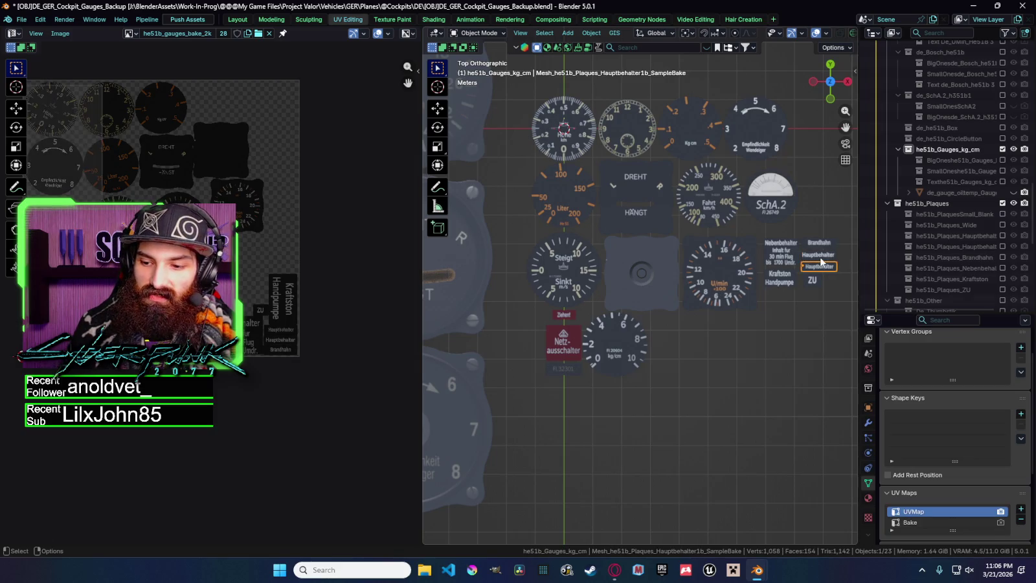
pyautogui.click(919, 522)
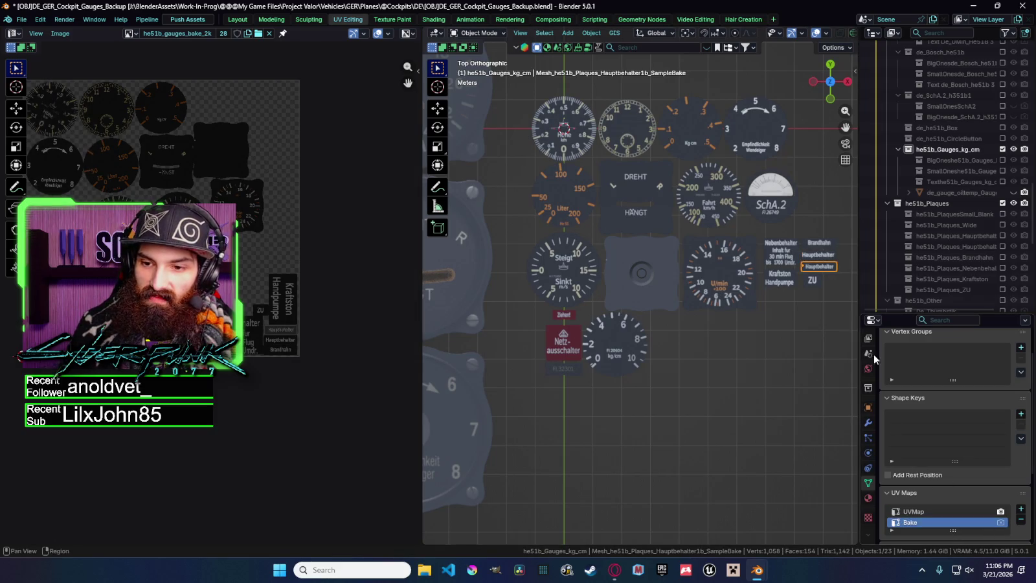
pyautogui.click(566, 336)
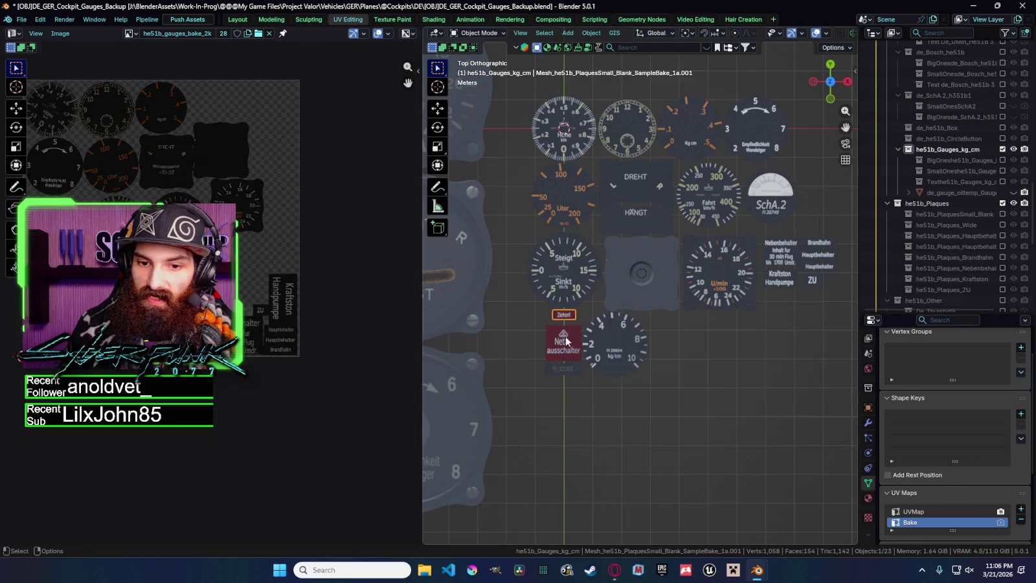
pyautogui.click(563, 341)
pyautogui.click(920, 522)
pyautogui.click(564, 369)
pyautogui.click(615, 343)
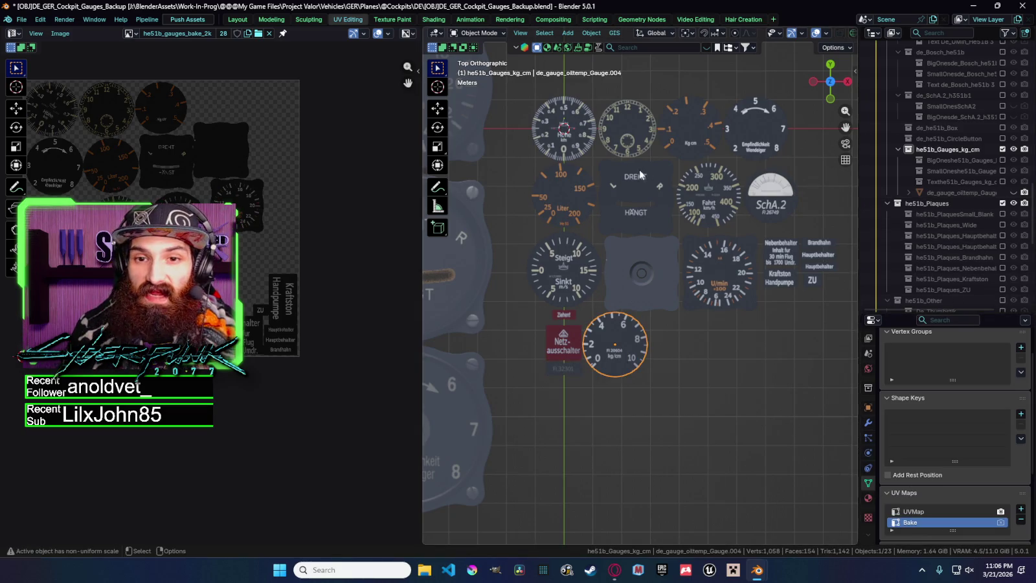
pyautogui.moveTo(836, 385); pyautogui.dragTo(528, 94)
# Step: Open the Render properties and look through its settings
pyautogui.click(869, 337)
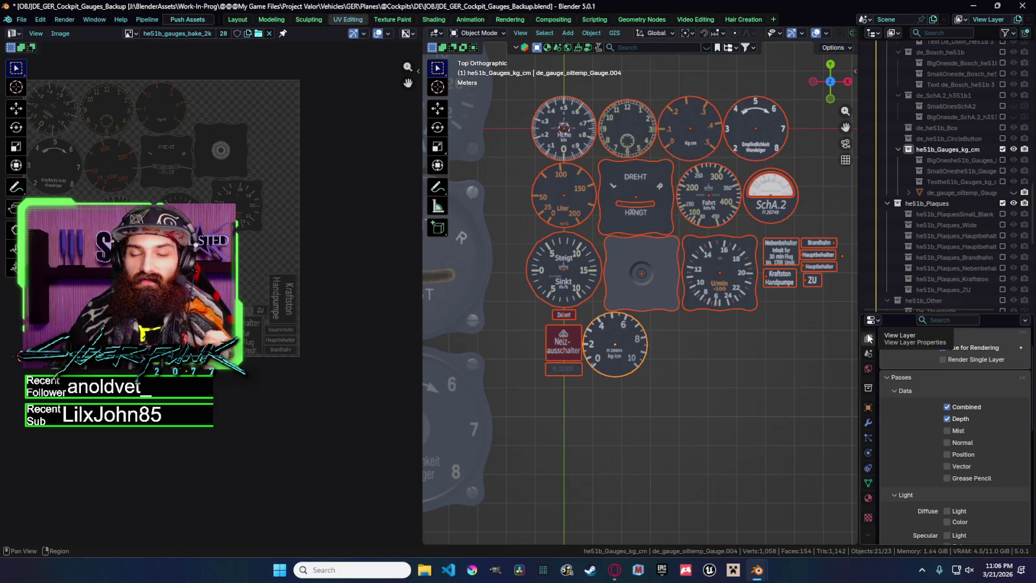
pyautogui.scroll(3, 875, 375)
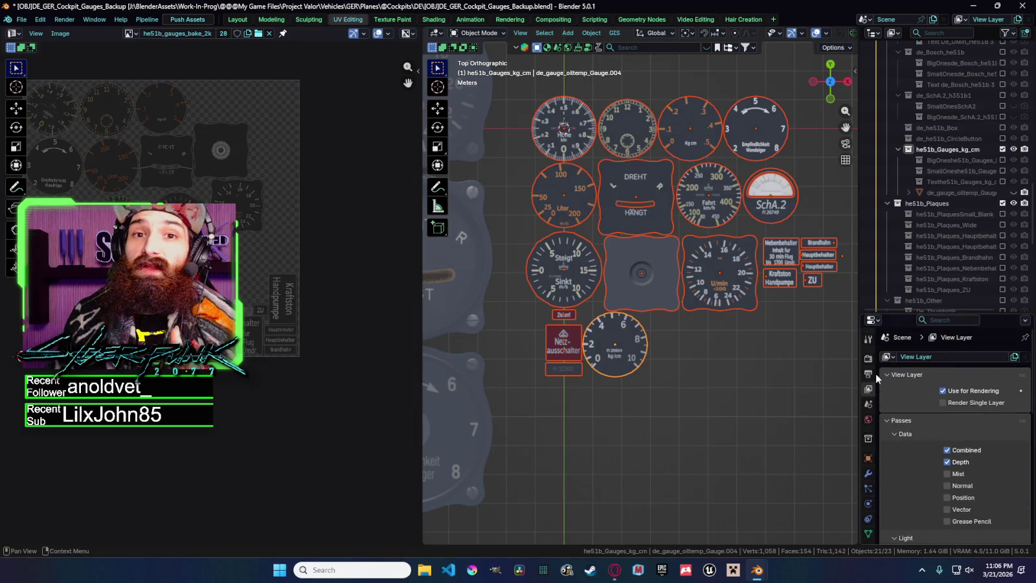
pyautogui.click(869, 358)
pyautogui.click(869, 339)
pyautogui.click(869, 358)
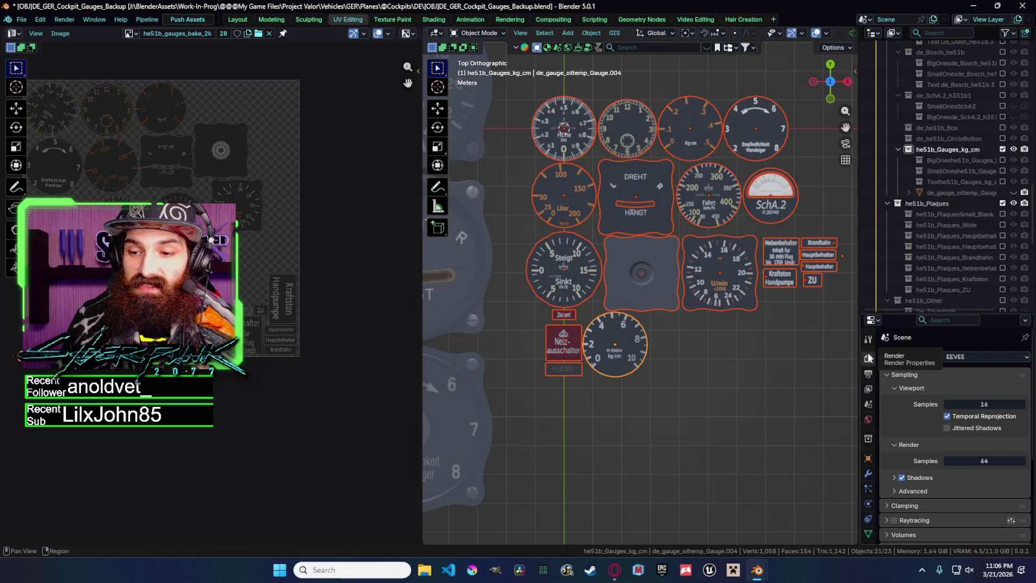
pyautogui.scroll(-3, 934, 389)
pyautogui.scroll(-2, 919, 405)
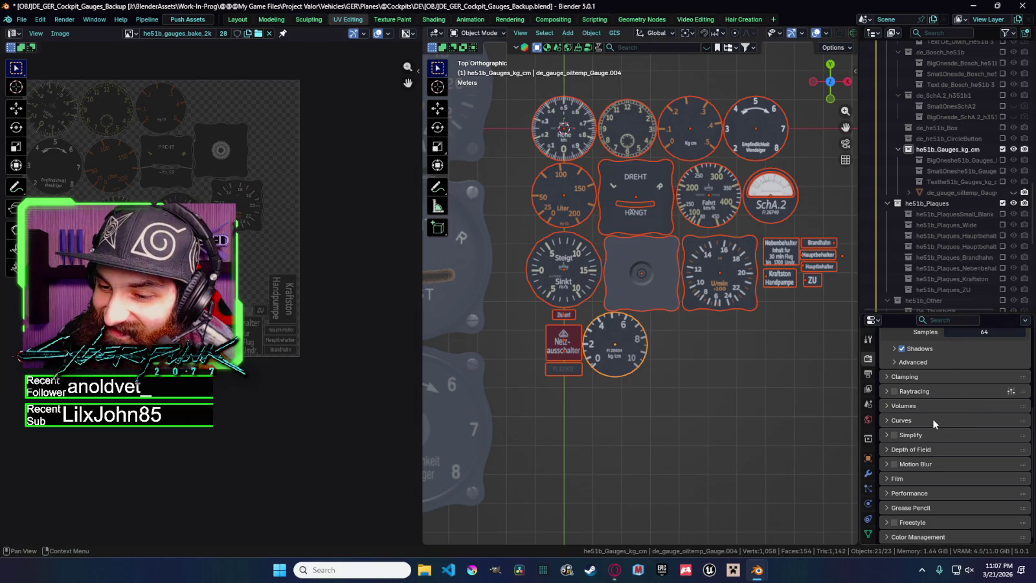
pyautogui.scroll(5, 885, 493)
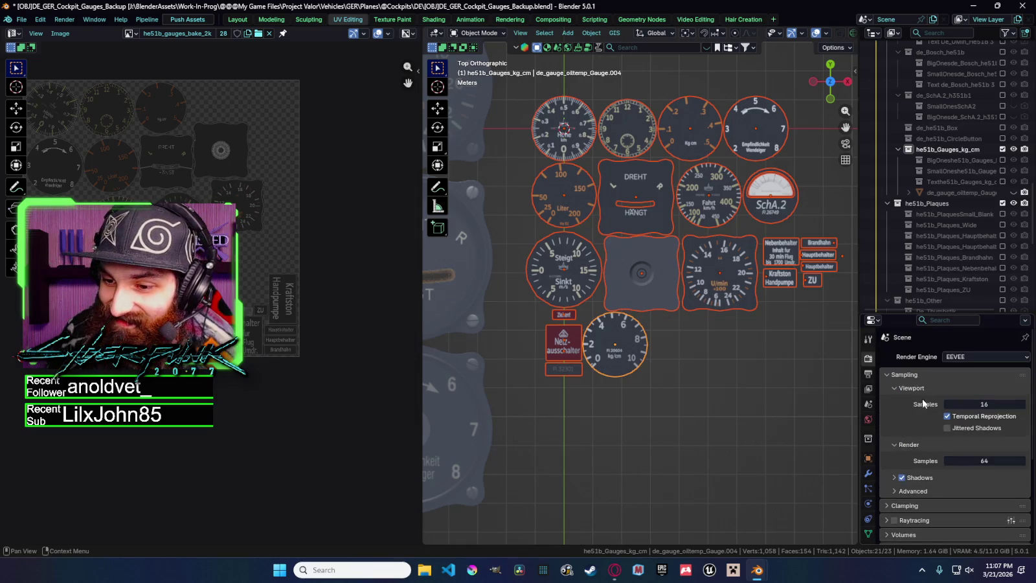
# Step: Change the render engine from EEVEE to Cycles and scroll to the Bake panel
pyautogui.click(966, 357)
pyautogui.click(971, 391)
pyautogui.scroll(-5, 964, 385)
pyautogui.scroll(-5, 934, 411)
pyautogui.scroll(-4, 901, 453)
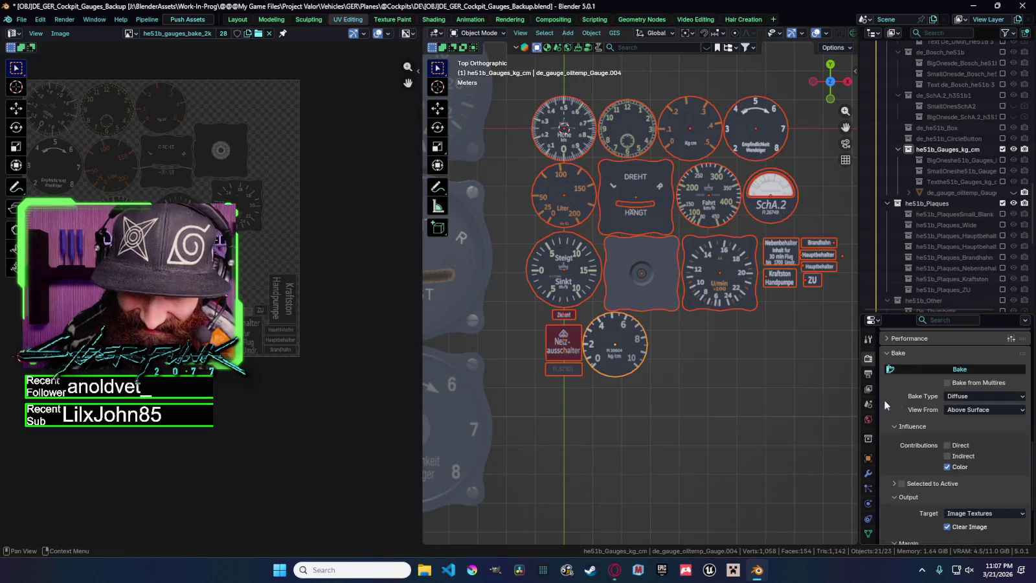
# Step: Check the UVs in Edit Mode, then Bake diffuse colour into he51b_gauges_bake_2k from Object Mode
pyautogui.press('Tab')
pyautogui.press('a')
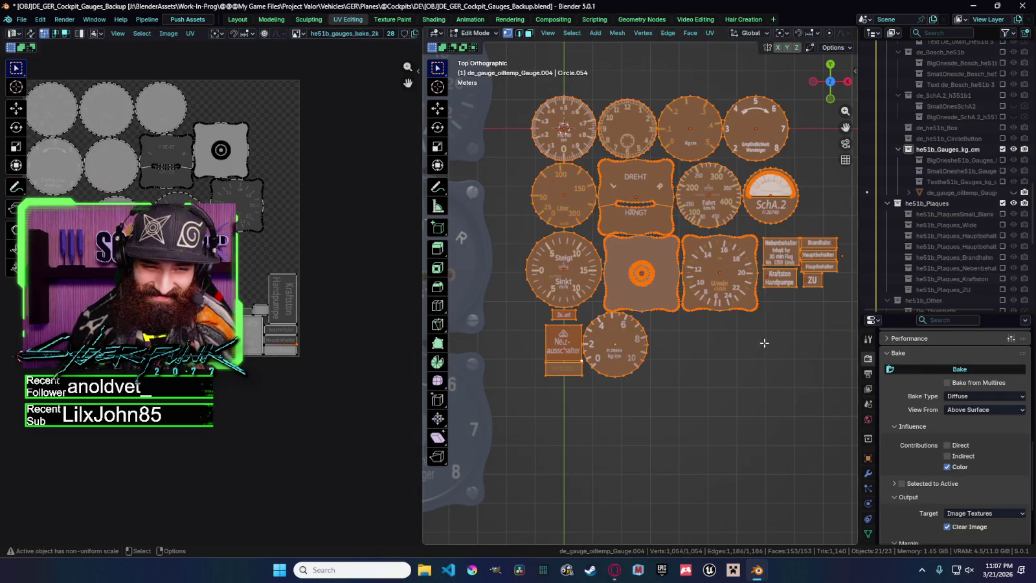
pyautogui.press('Tab')
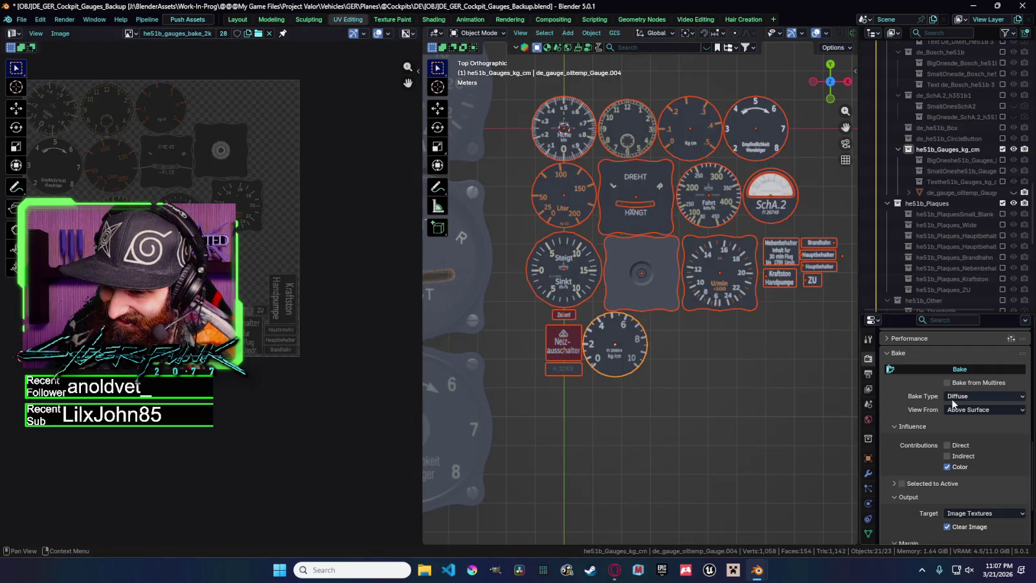
pyautogui.scroll(-2, 929, 284)
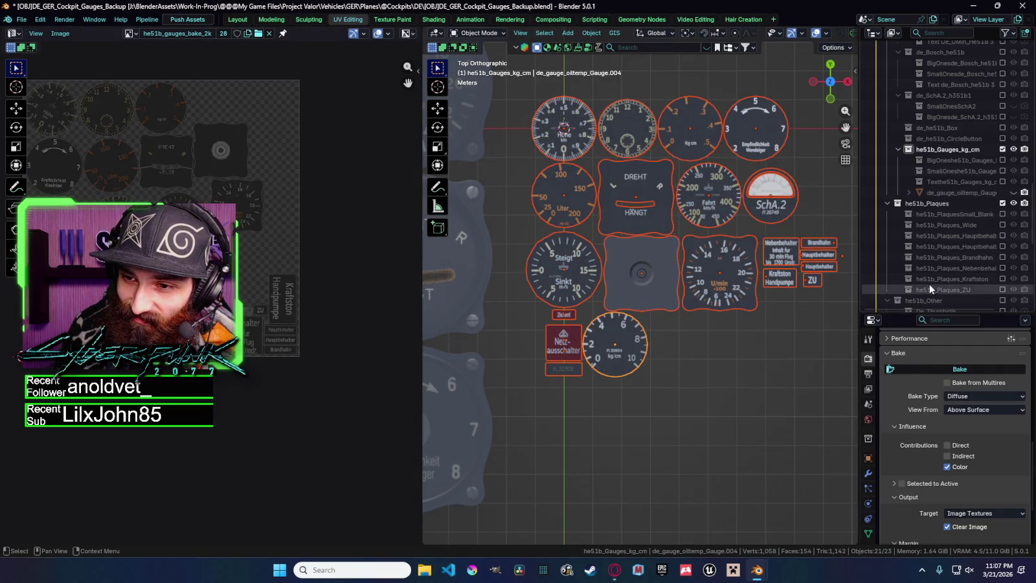
pyautogui.click(926, 368)
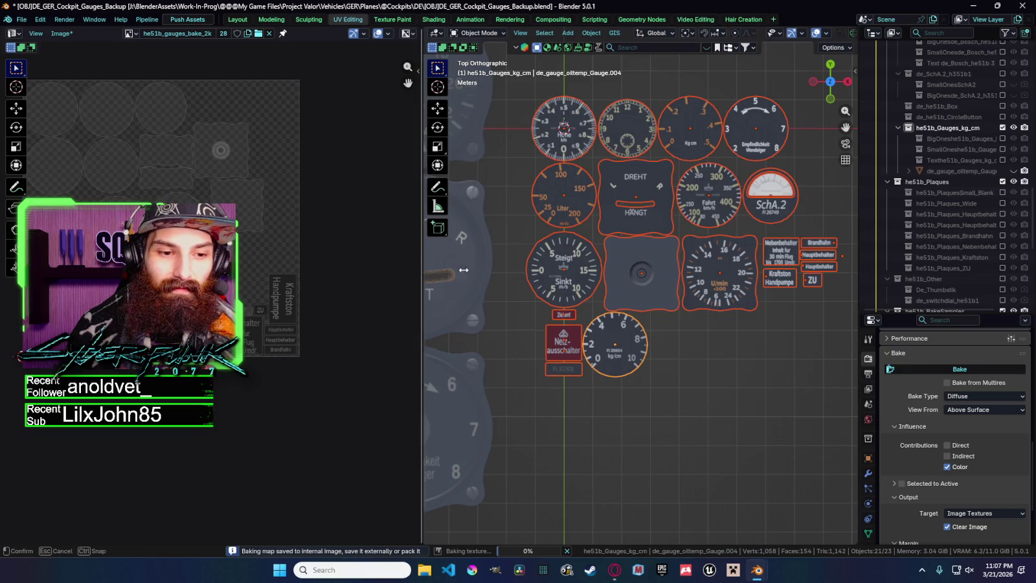
# Step: Widen the Image Editor and zoom around the he51b_gauges_bake_2k atlas as the bake finishes
pyautogui.moveTo(415, 269); pyautogui.dragTo(829, 272)
pyautogui.scroll(5, 362, 341)
pyautogui.scroll(4, 420, 373)
pyautogui.keyDown('shift'); pyautogui.scroll(-5, 420, 374); pyautogui.keyUp('shift')
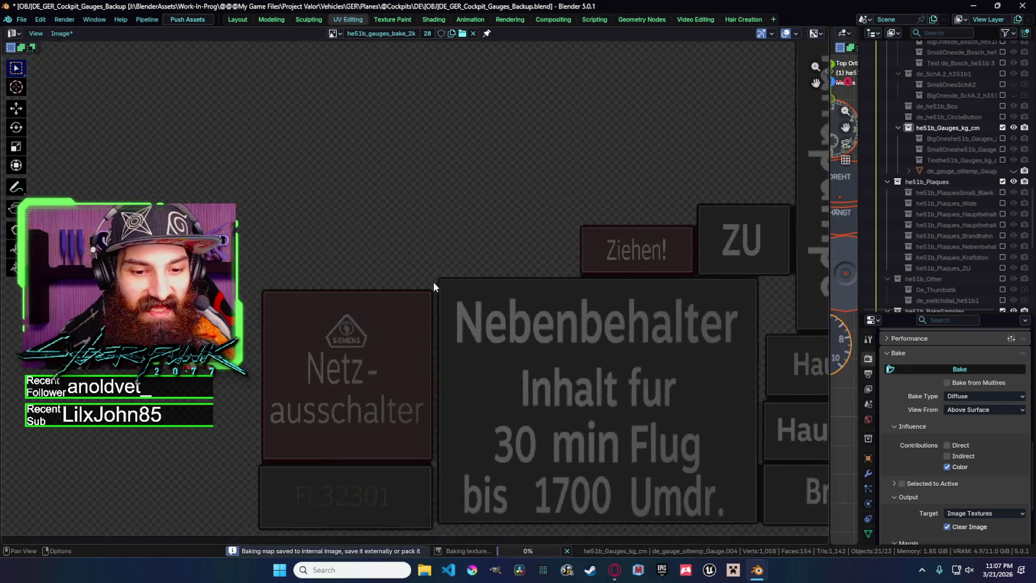
pyautogui.keyDown('shift'); pyautogui.scroll(-2, 433, 280); pyautogui.keyUp('shift')
pyautogui.keyDown('shift'); pyautogui.scroll(-1, 500, 225); pyautogui.keyUp('shift')
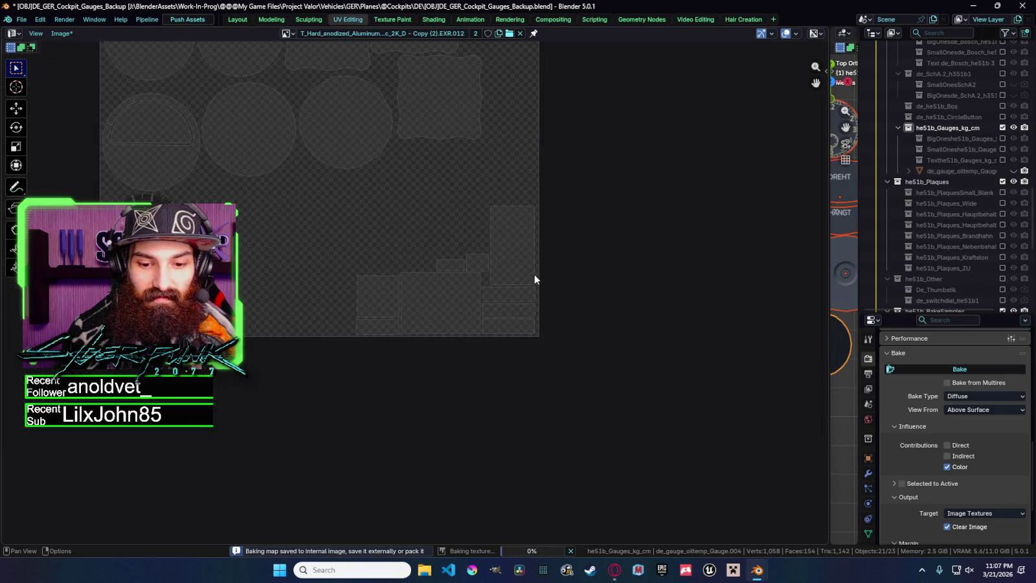
pyautogui.moveTo(535, 273); pyautogui.dragTo(623, 324, button='middle')
pyautogui.scroll(-3, 610, 302)
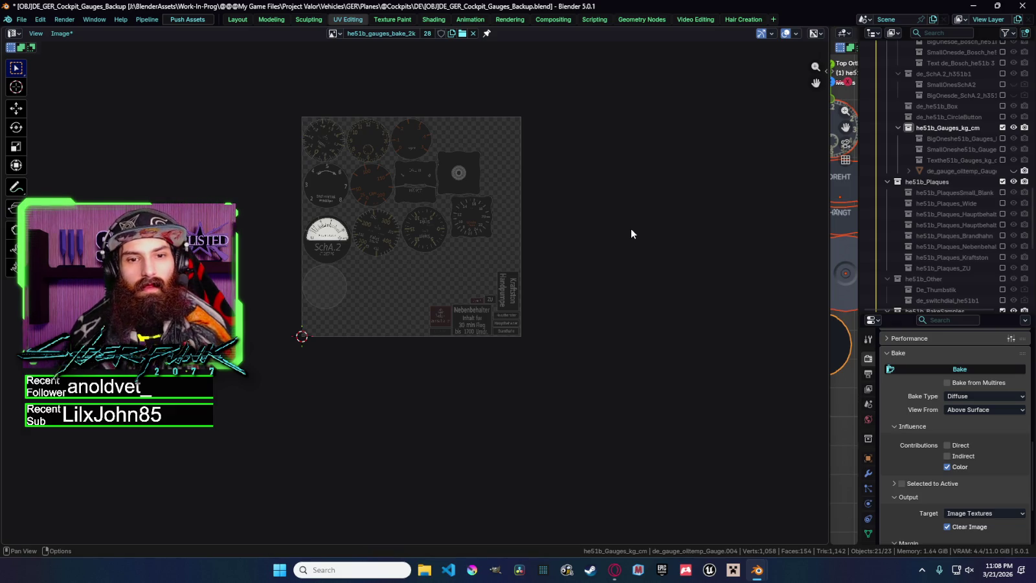
# Step: Show the oil-temp gauge's material settings and move to the Shading workspace
pyautogui.moveTo(830, 118); pyautogui.dragTo(317, 168)
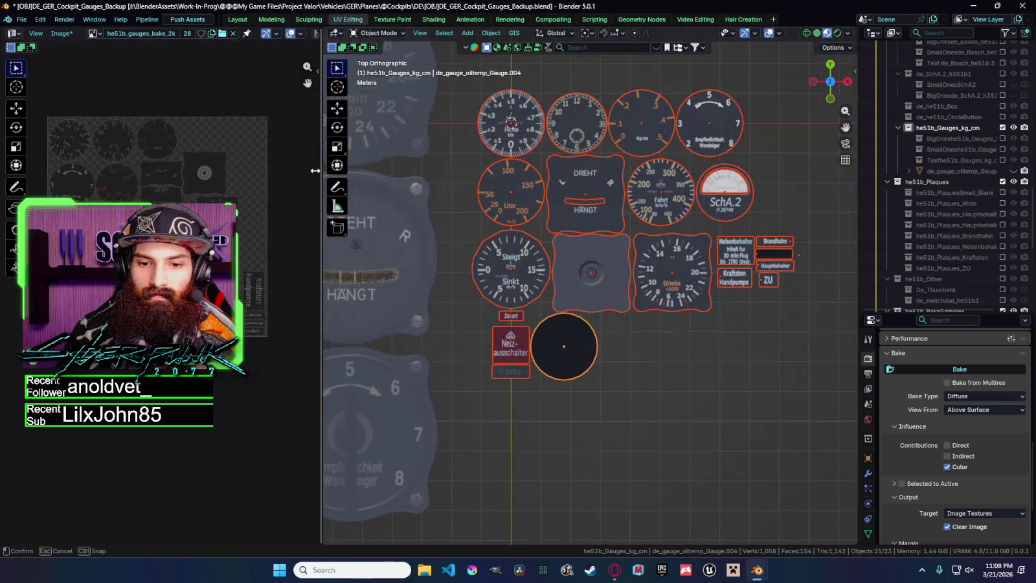
pyautogui.scroll(-2, 869, 454)
pyautogui.click(868, 499)
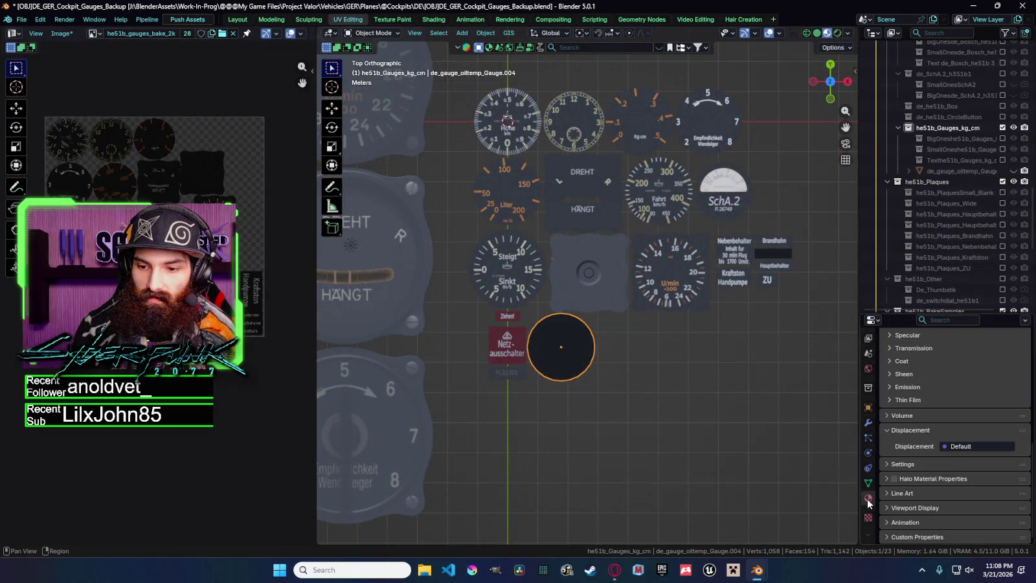
pyautogui.scroll(5, 909, 461)
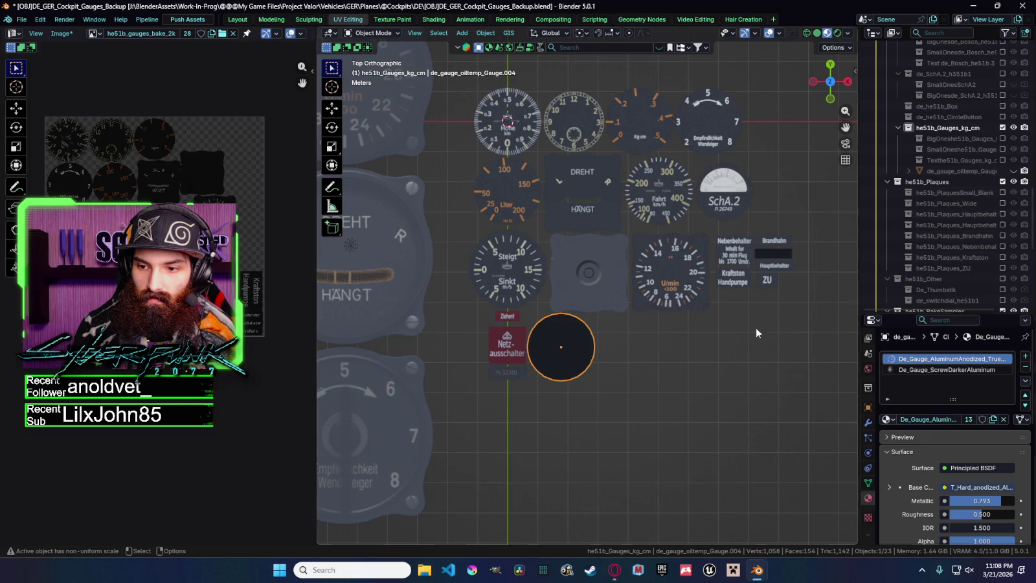
pyautogui.click(434, 20)
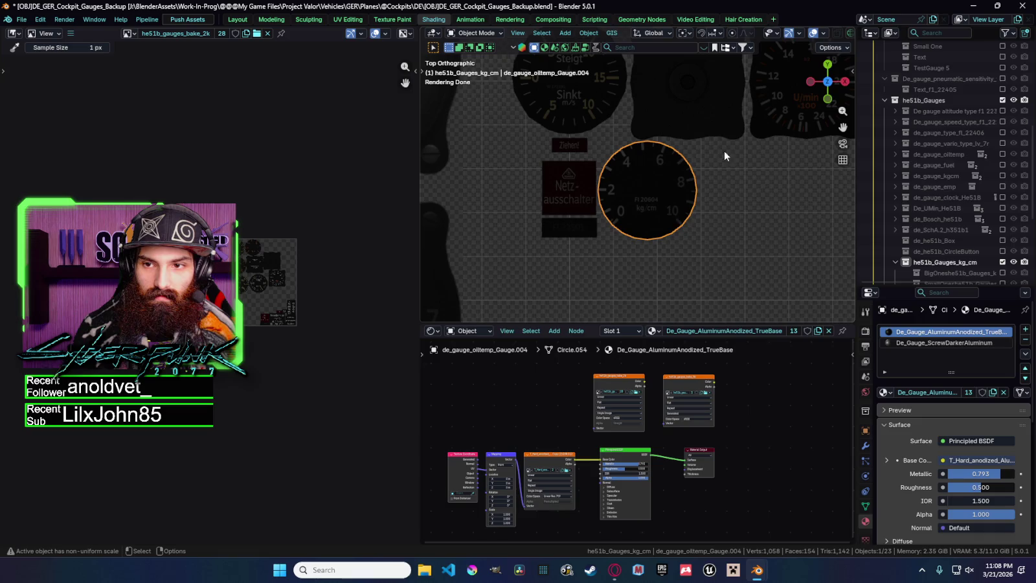
pyautogui.click(243, 20)
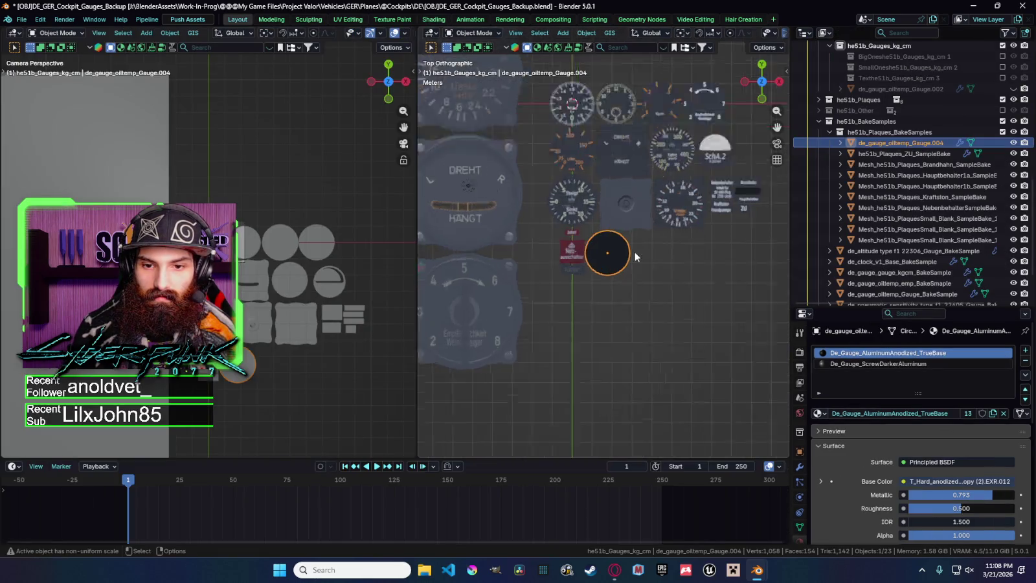
pyautogui.scroll(6, 635, 252)
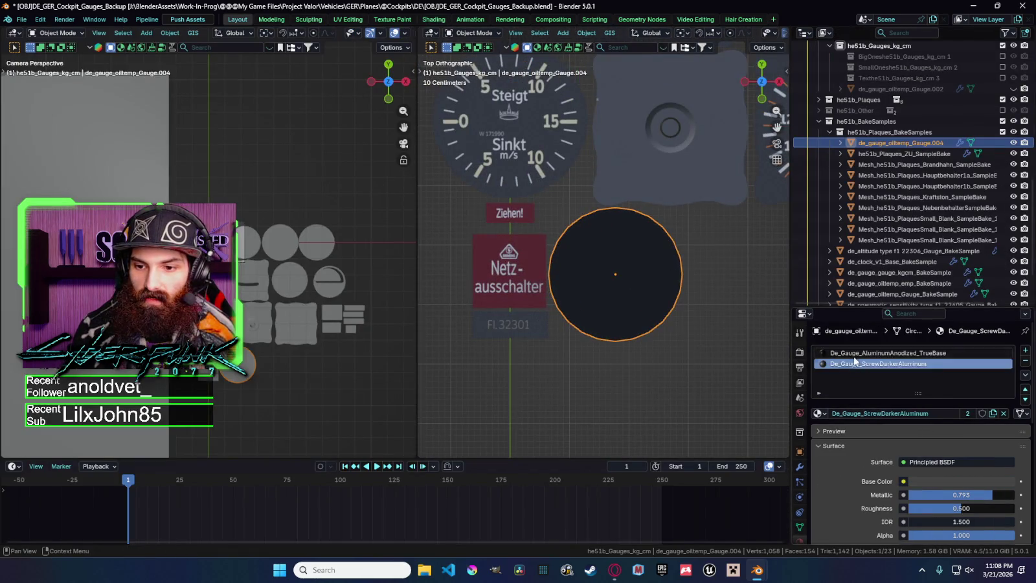
pyautogui.click(434, 20)
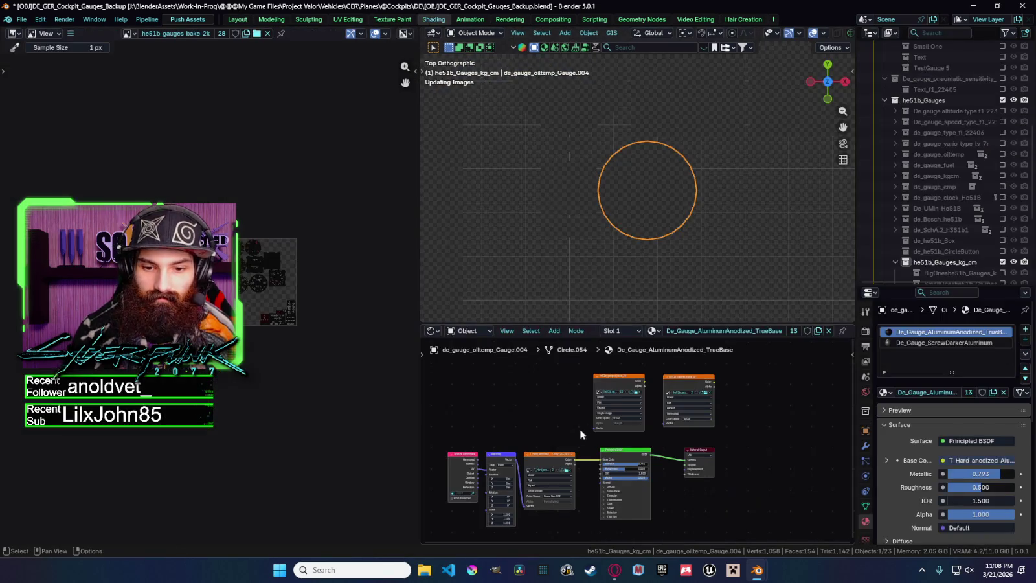
# Step: Display the anodized aluminium texture, then he51b_gauges_bake_2k, in the Image Editor
pyautogui.click(556, 460)
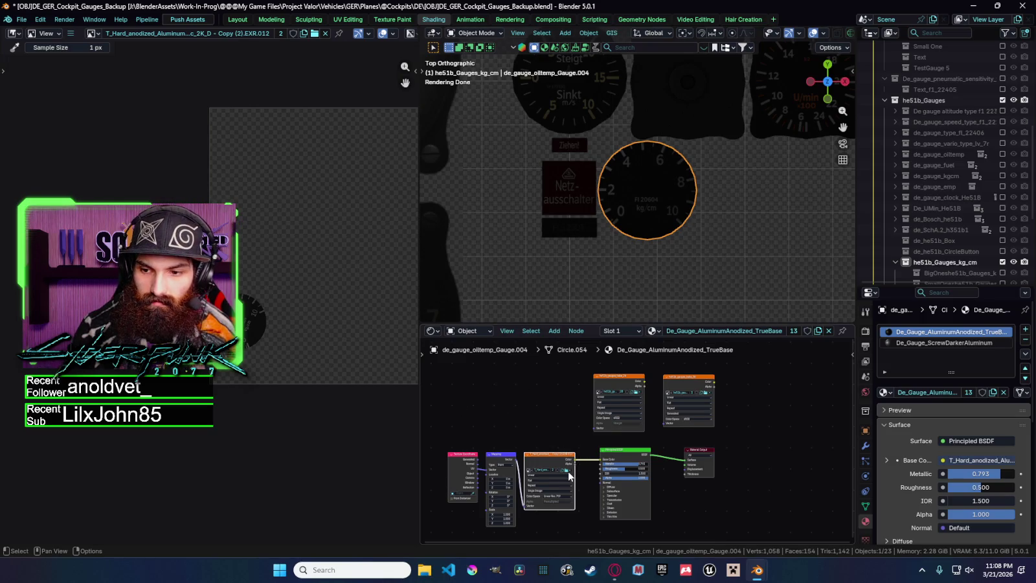
pyautogui.scroll(2, 570, 476)
pyautogui.click(610, 376)
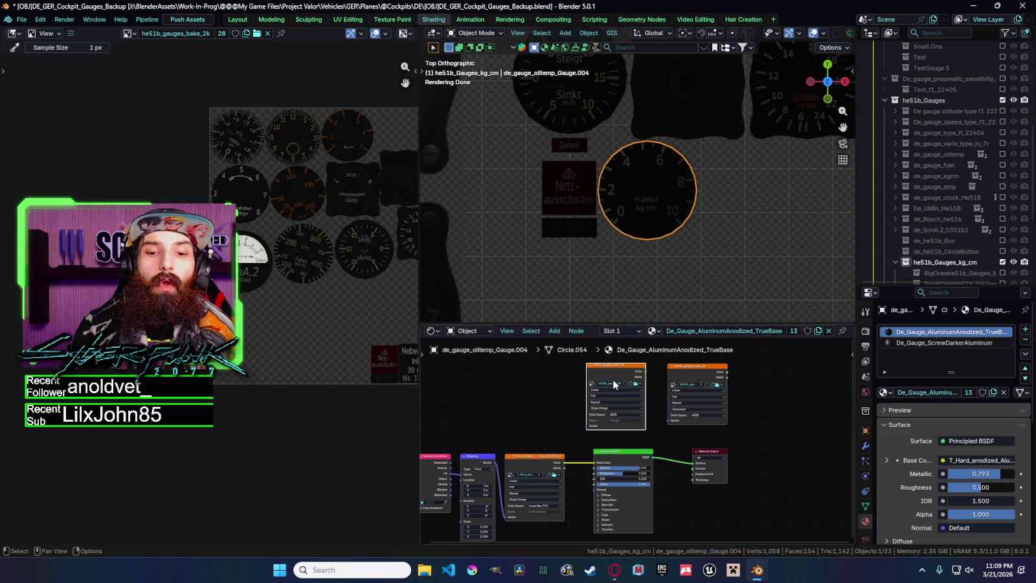
# Step: Show the anodized aluminium texture, then reload the baked atlas image with Alt+R
pyautogui.click(539, 464)
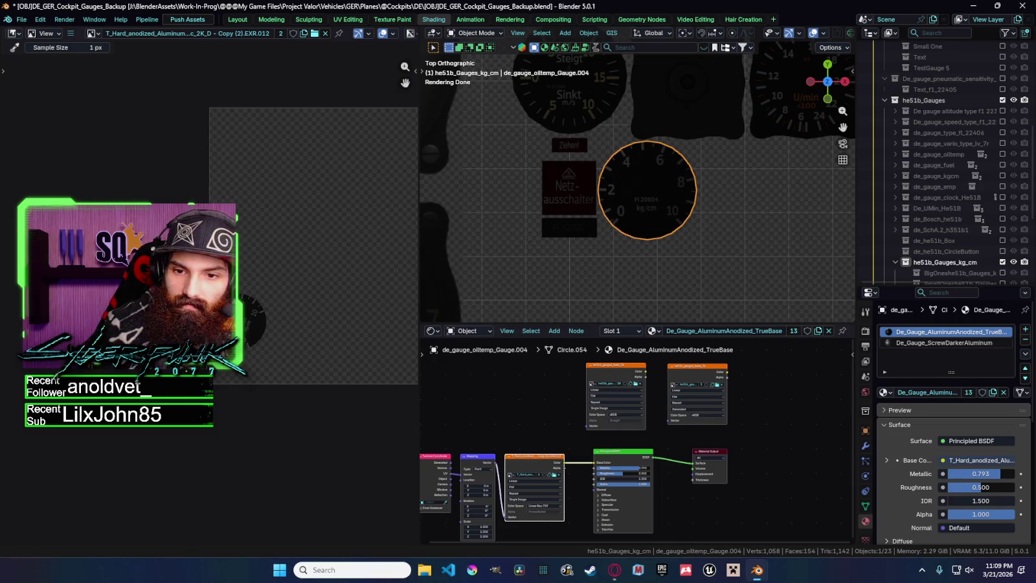
pyautogui.hotkey('alt', 'r')
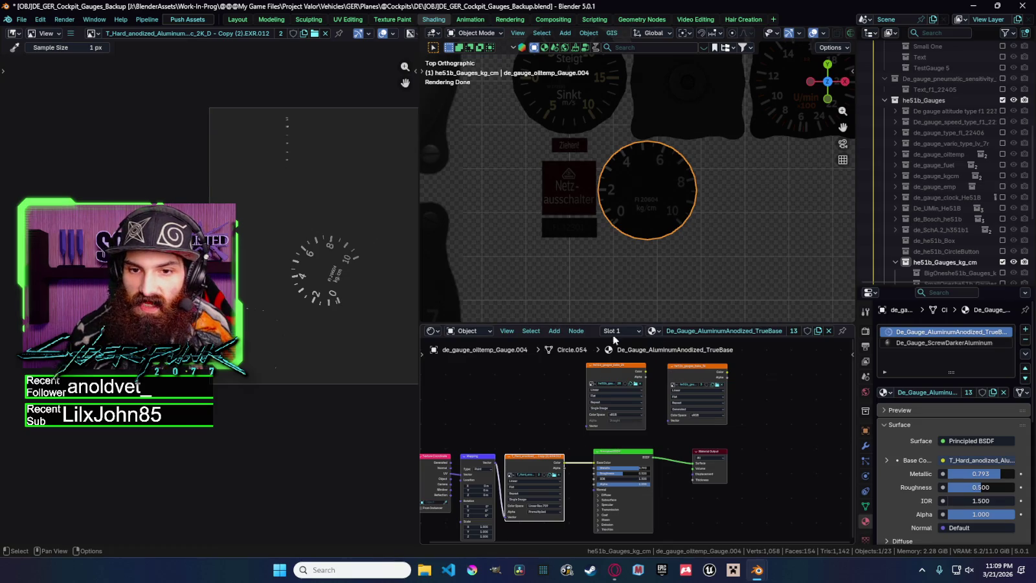
pyautogui.click(248, 24)
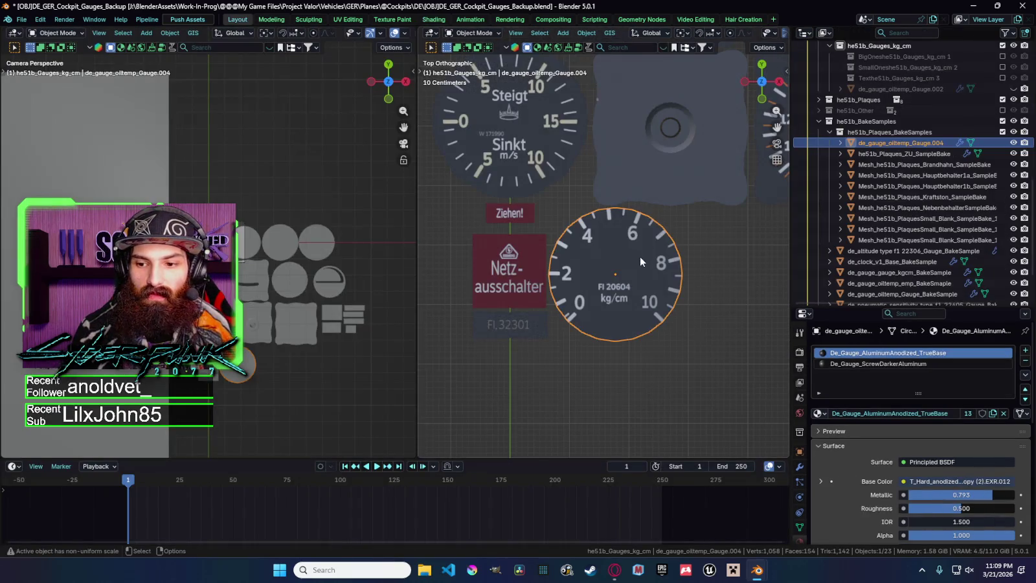
pyautogui.scroll(-3, 640, 261)
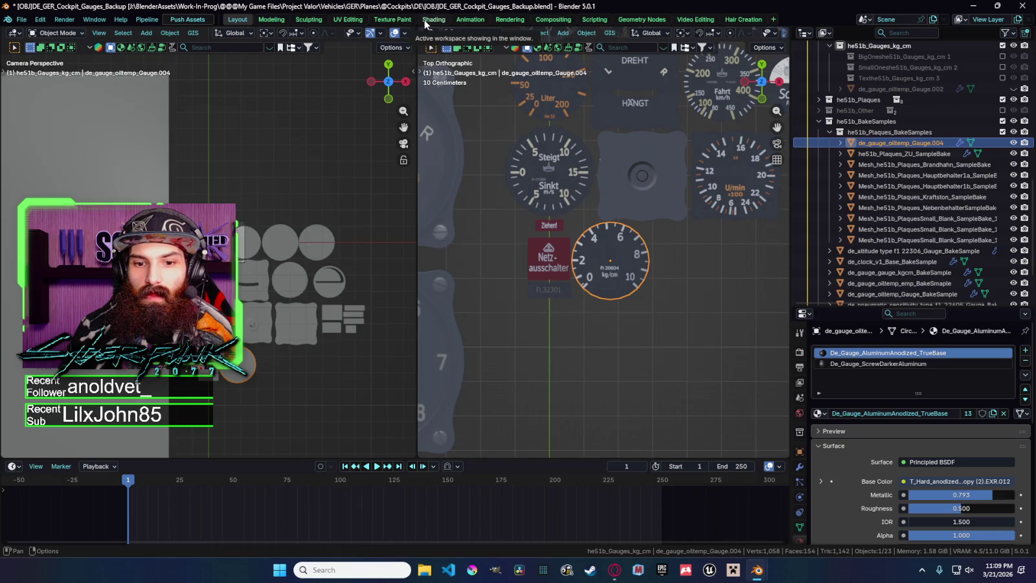
# Step: Display he51b_gauges_bake_2k and rebake the gauge samples into it as a Diffuse bake
pyautogui.click(433, 19)
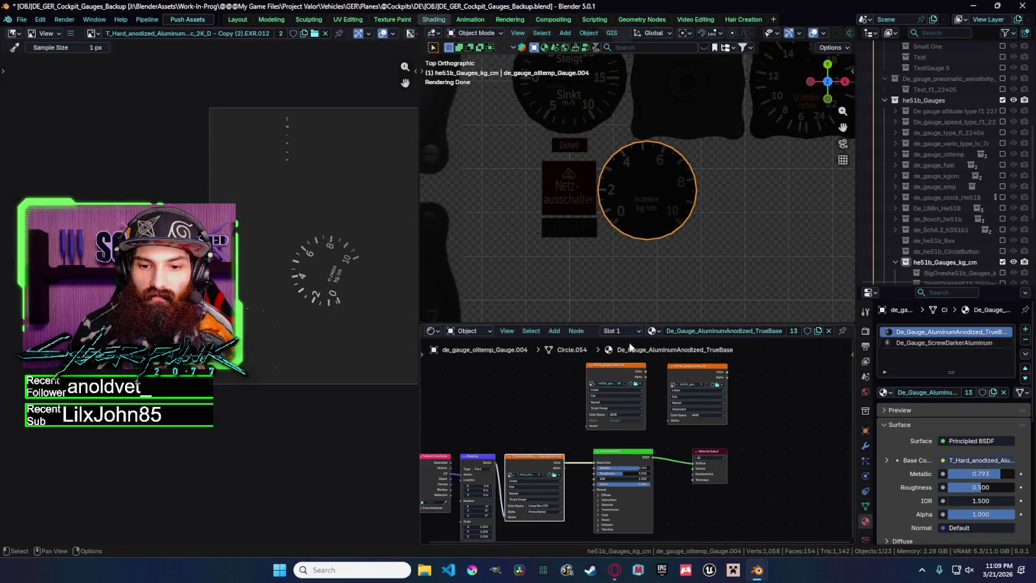
pyautogui.click(617, 382)
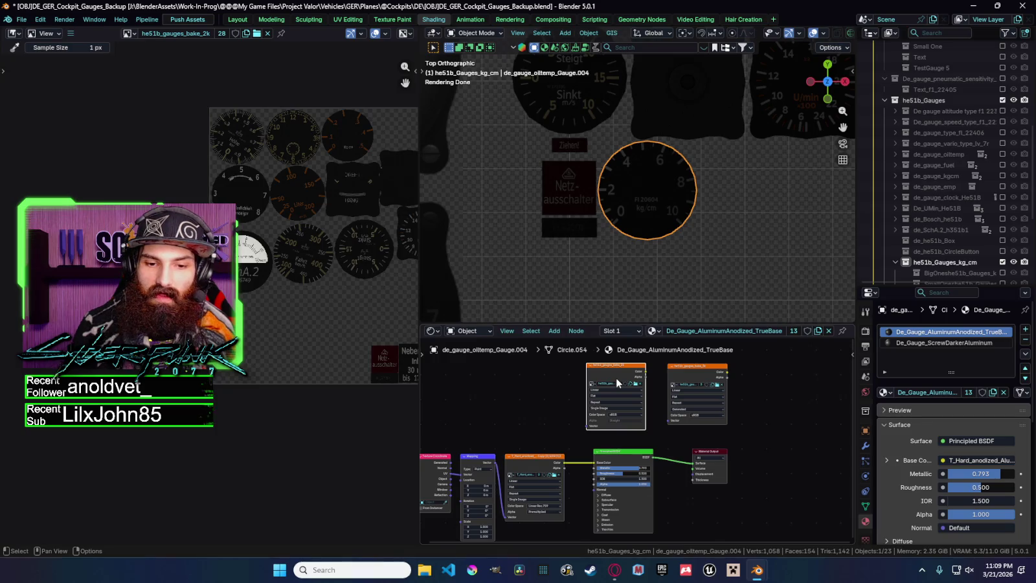
pyautogui.click(238, 20)
pyautogui.click(927, 468)
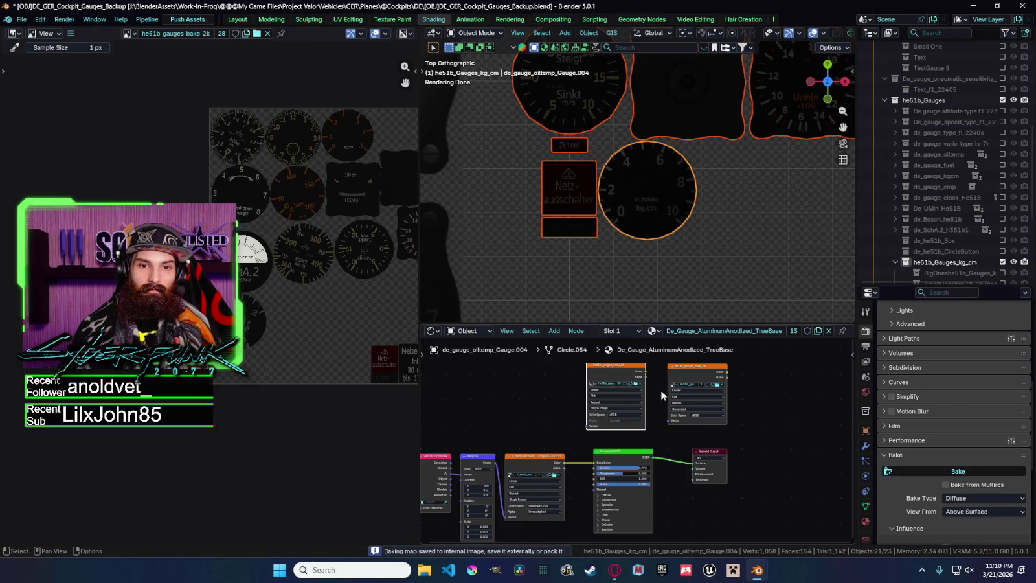
# Step: Save the he51b_gauges_bake_2k atlas to disk as a new image file
pyautogui.moveTo(420, 298)
pyautogui.mouseDown()
pyautogui.moveTo(324, 298)
pyautogui.moveTo(631, 290)
pyautogui.mouseUp()
pyautogui.click(70, 33)
pyautogui.moveTo(93, 57)
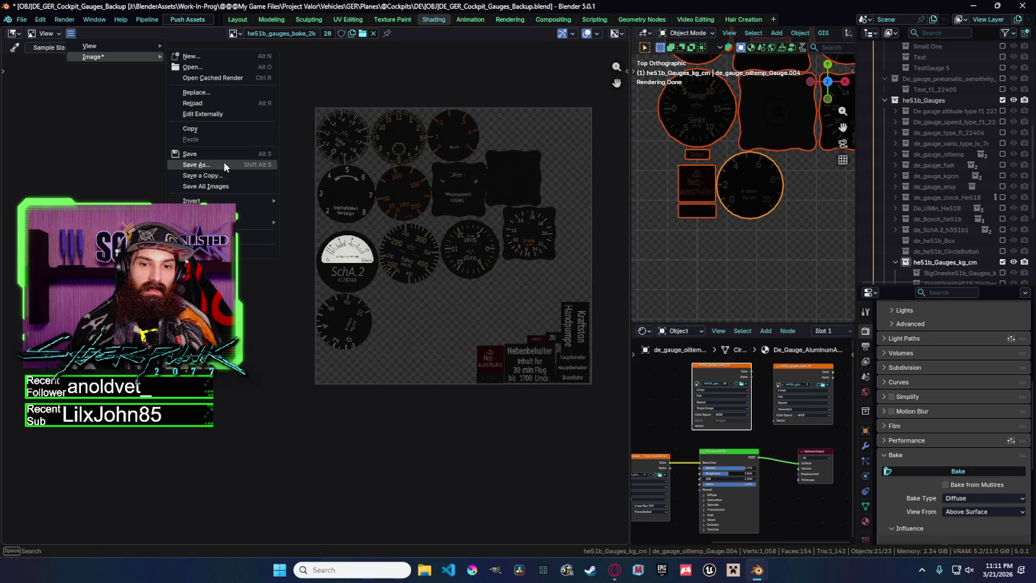
pyautogui.click(224, 166)
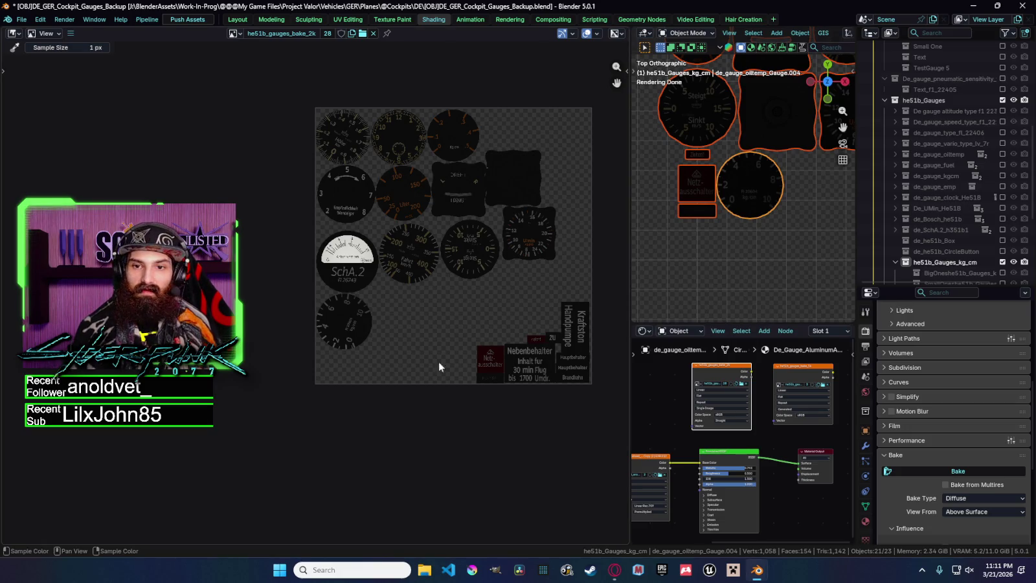
pyautogui.moveTo(625, 333)
pyautogui.mouseDown()
pyautogui.moveTo(252, 312)
pyautogui.moveTo(285, 315)
pyautogui.mouseUp()
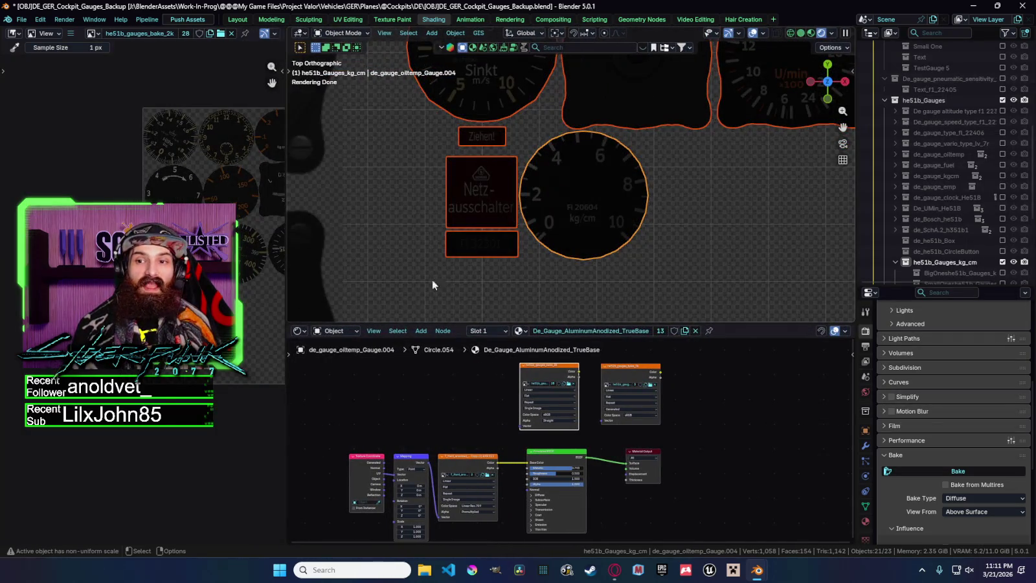
# Step: Inspect the baked gauge faces in Material Preview shading, then return to Layout
pyautogui.click(811, 34)
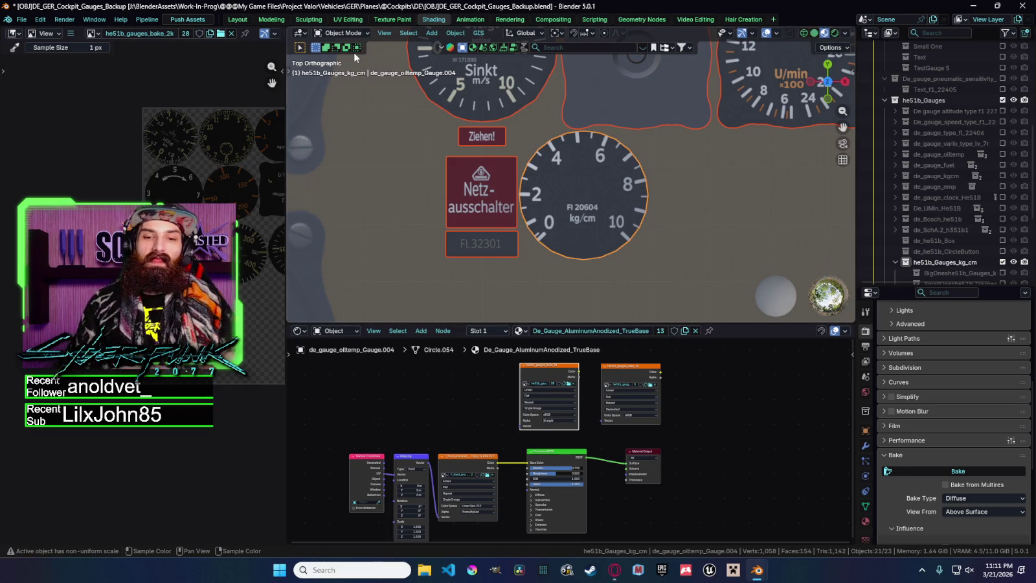
pyautogui.click(238, 20)
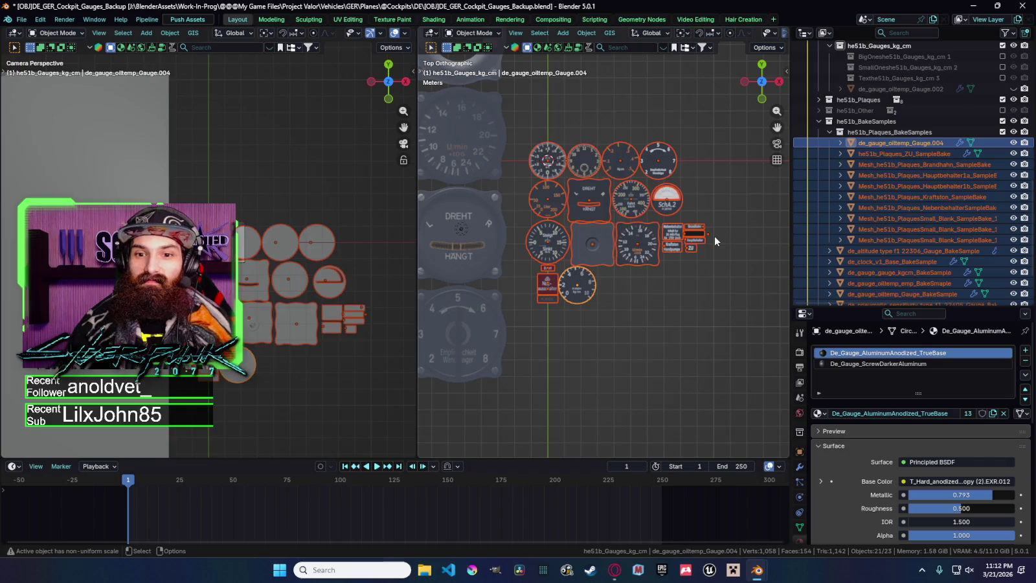
# Step: Widen the Outliner and switch to the Layout workspace
pyautogui.click(433, 20)
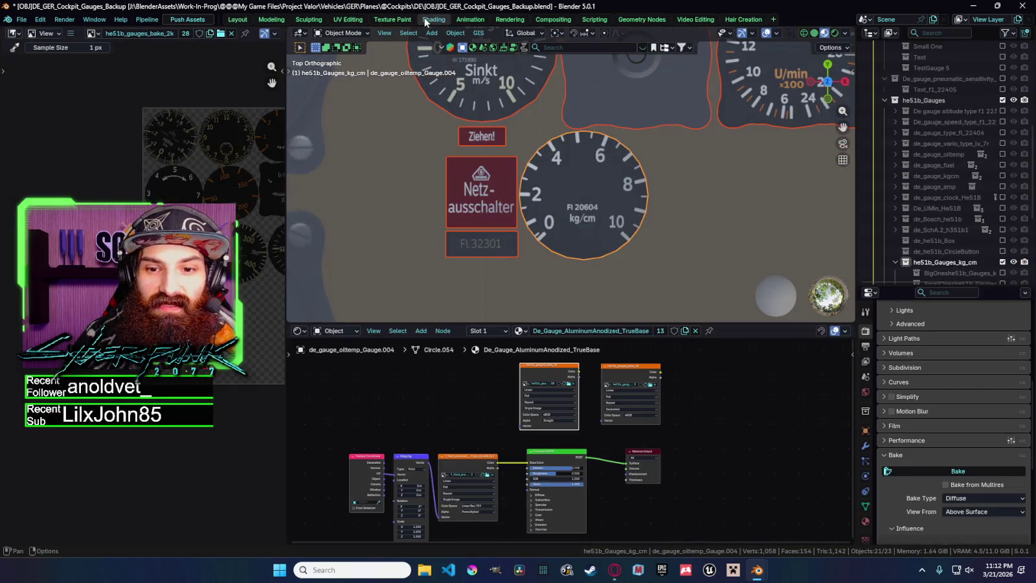
pyautogui.scroll(-4, 700, 158)
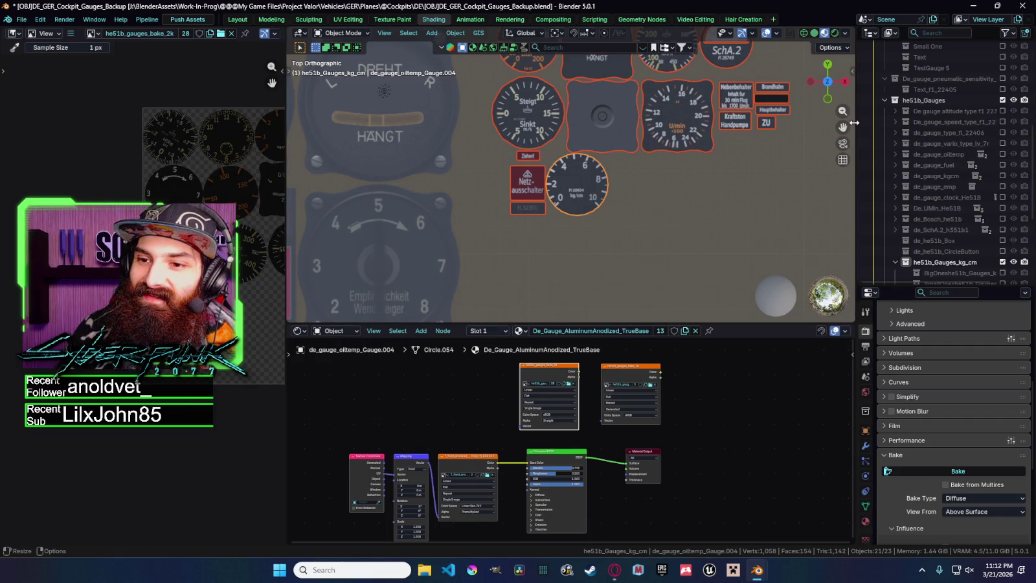
pyautogui.moveTo(855, 120); pyautogui.dragTo(825, 119)
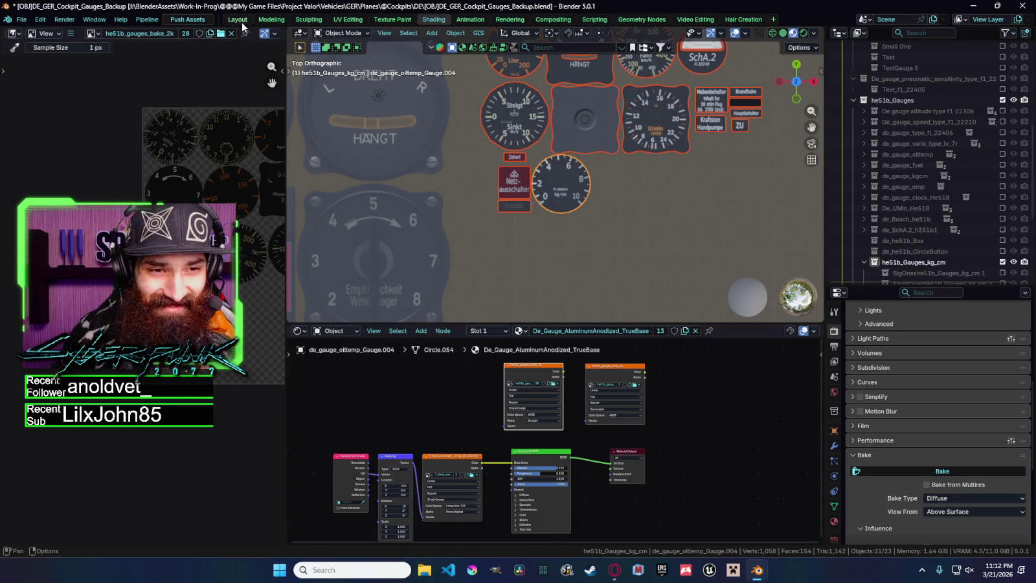
pyautogui.click(238, 20)
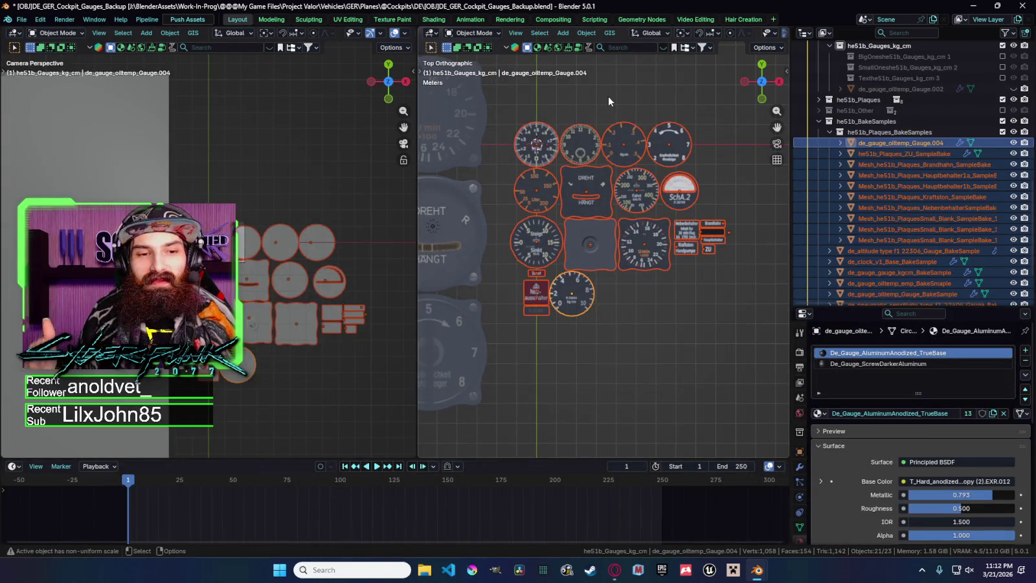
# Step: Select the Hauptbehalter1a plaque sample and view its stencil image in Texture Paint
pyautogui.click(722, 238)
pyautogui.click(392, 20)
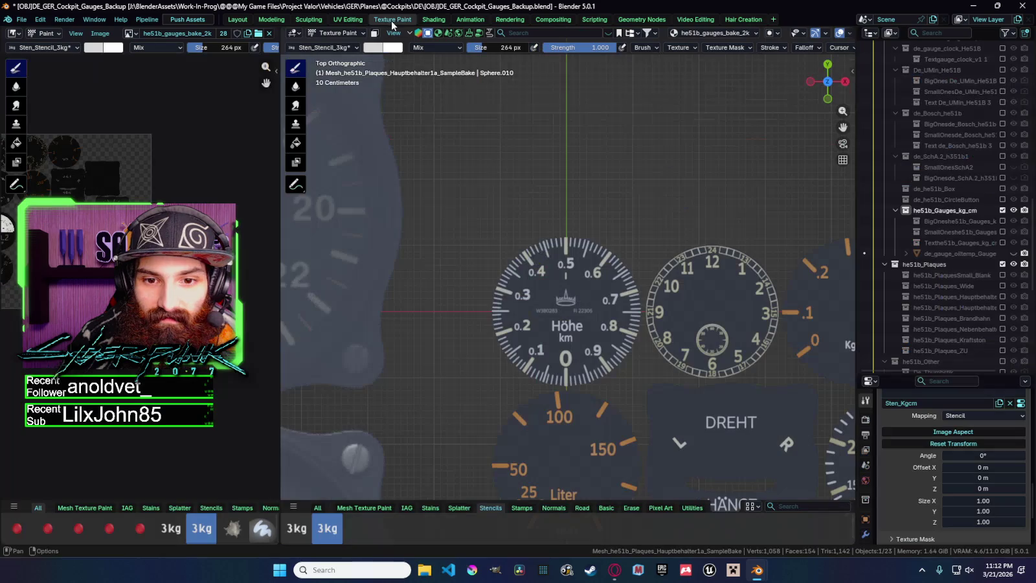
pyautogui.scroll(3, 218, 199)
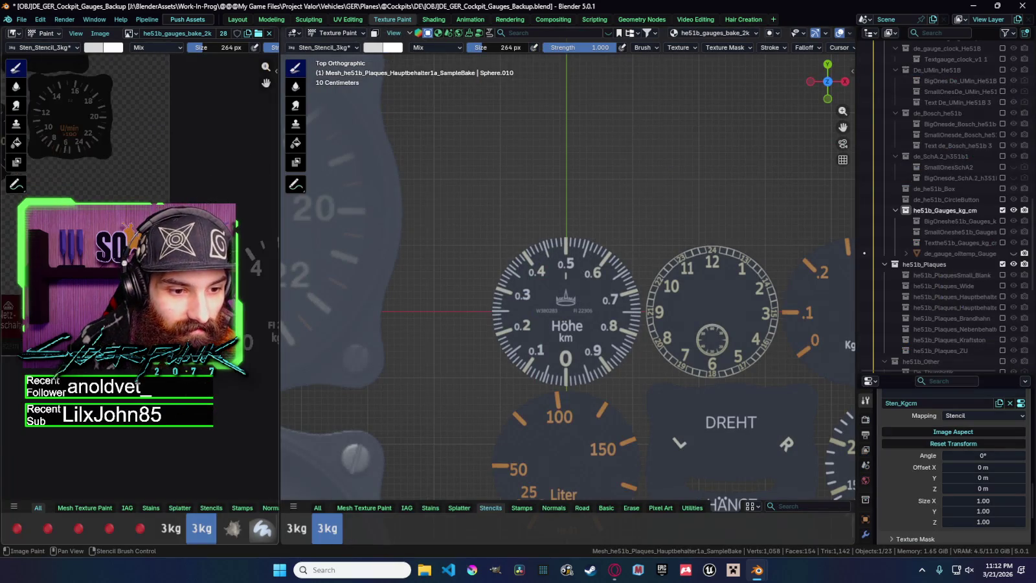
pyautogui.scroll(-5, 681, 274)
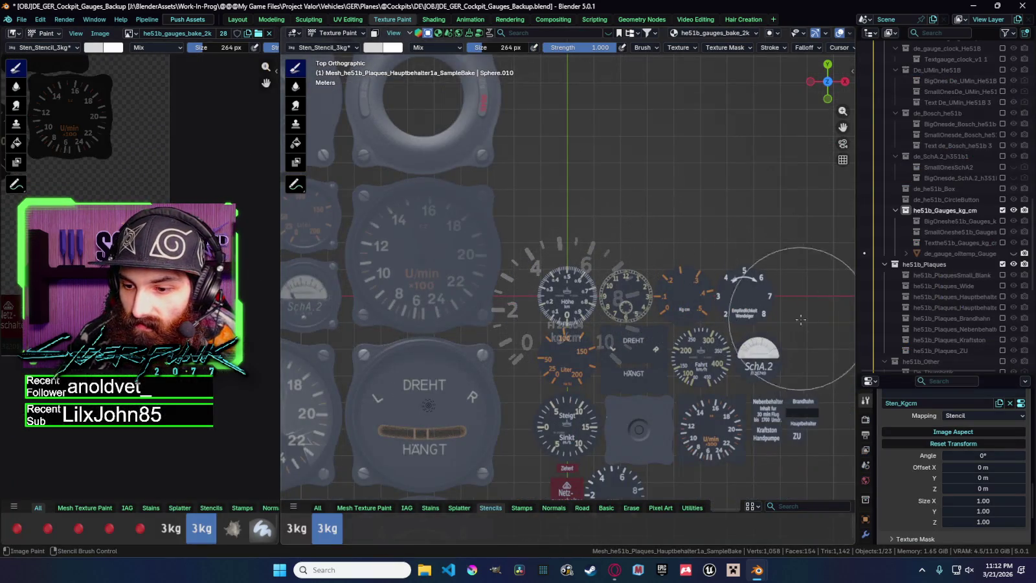
pyautogui.moveTo(280, 154)
pyautogui.mouseDown()
pyautogui.moveTo(454, 151)
pyautogui.moveTo(403, 151)
pyautogui.mouseUp()
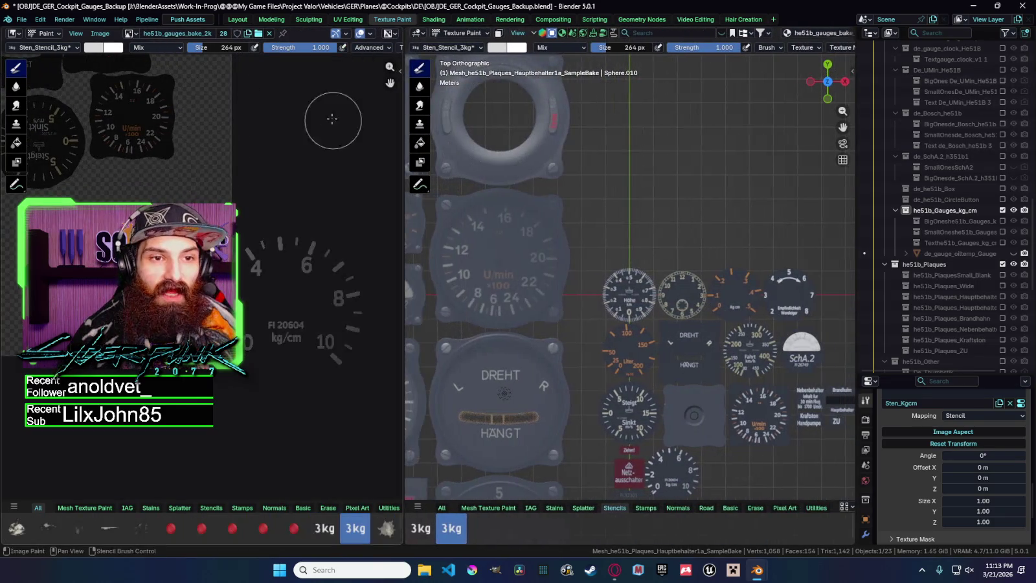
pyautogui.click(237, 19)
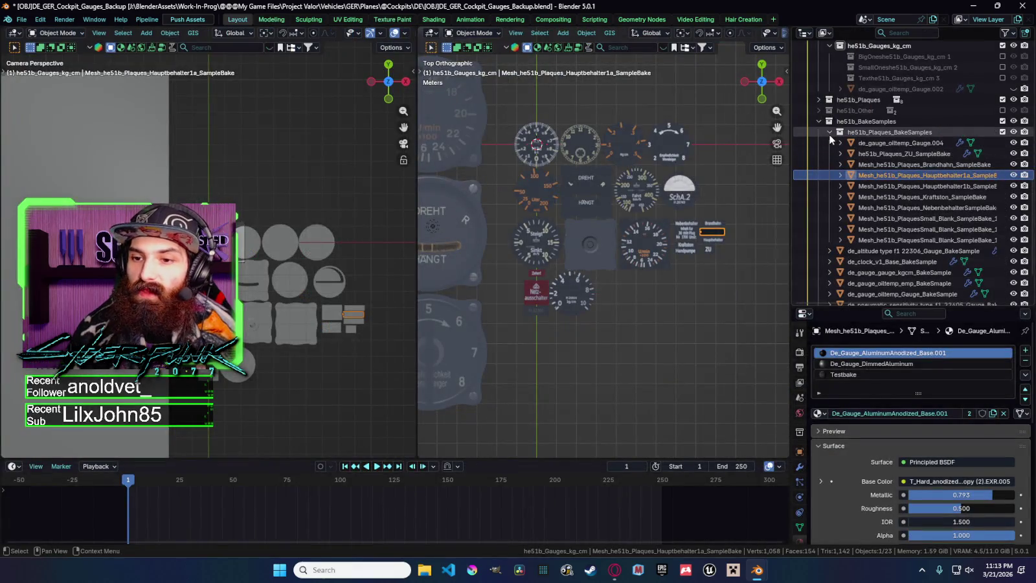
# Step: Collapse the plaque bake and he51b_BakeSamples collections and save the blend file
pyautogui.click(830, 133)
pyautogui.hotkey('ctrl', 's')
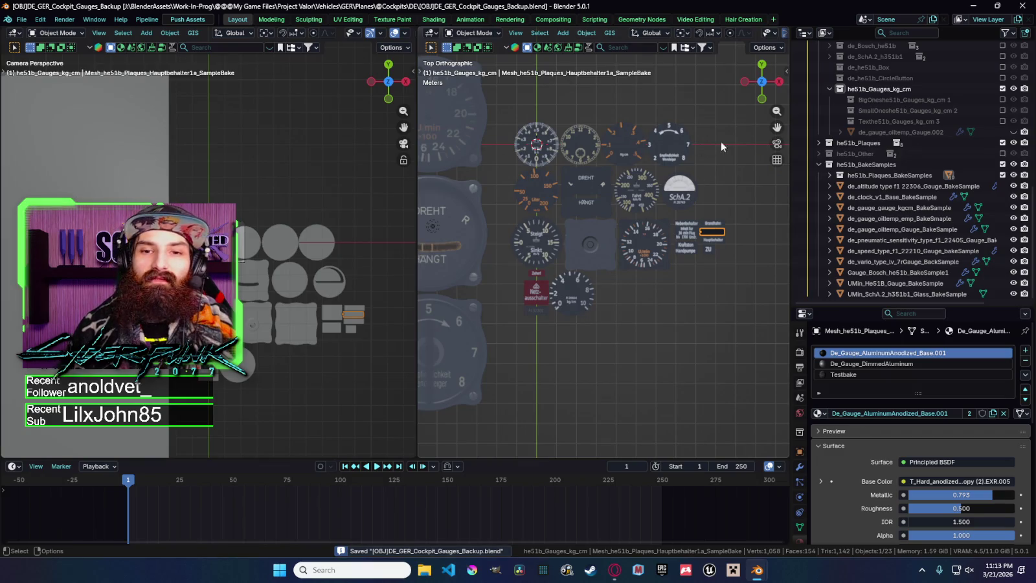
pyautogui.click(817, 164)
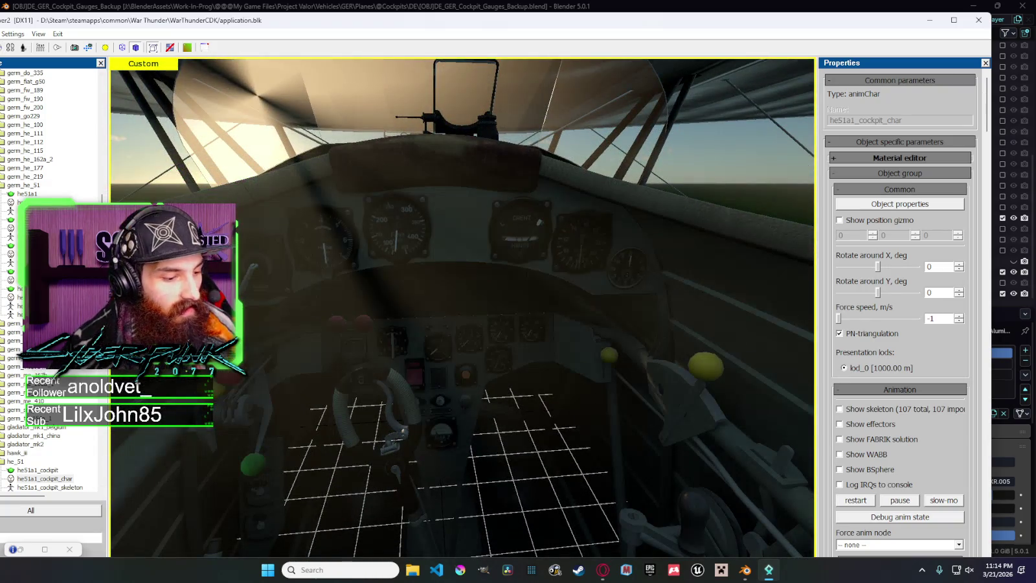
# Step: Minimize the CDK Asset Viewer after checking the he51a1_cockpit_char instrument panel
pyautogui.click(930, 22)
# Step: Save the blend file and select the blank plaque and oil temperature gauge
pyautogui.click(705, 150)
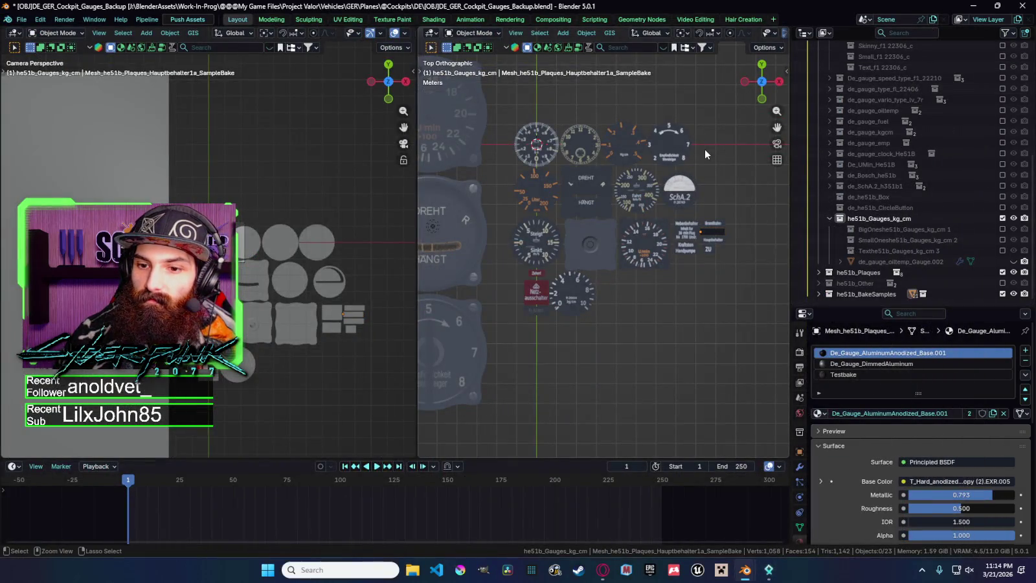
pyautogui.hotkey('ctrl', 's')
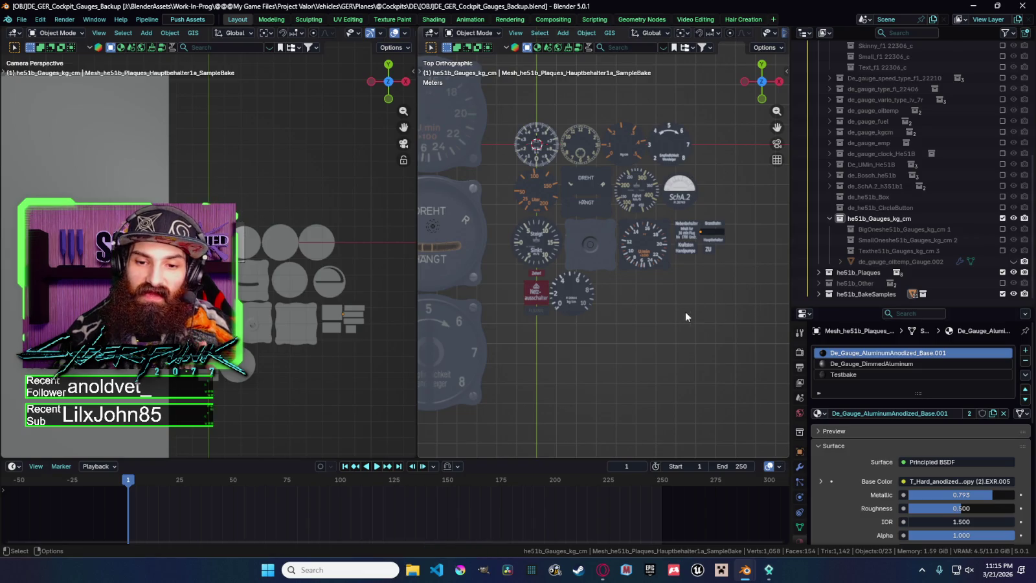
pyautogui.moveTo(541, 330); pyautogui.dragTo(538, 285)
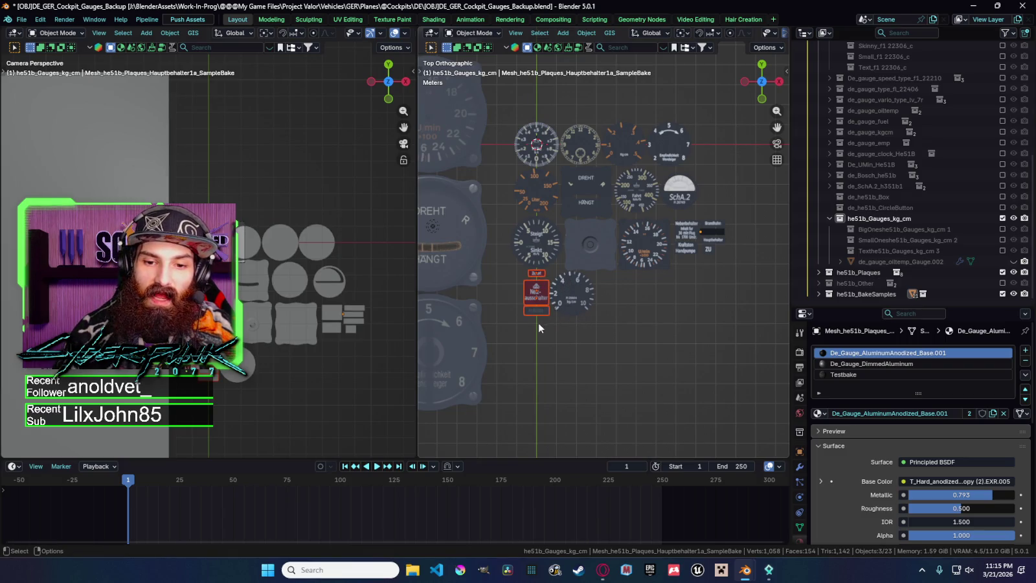
pyautogui.click(541, 312)
pyautogui.click(550, 290)
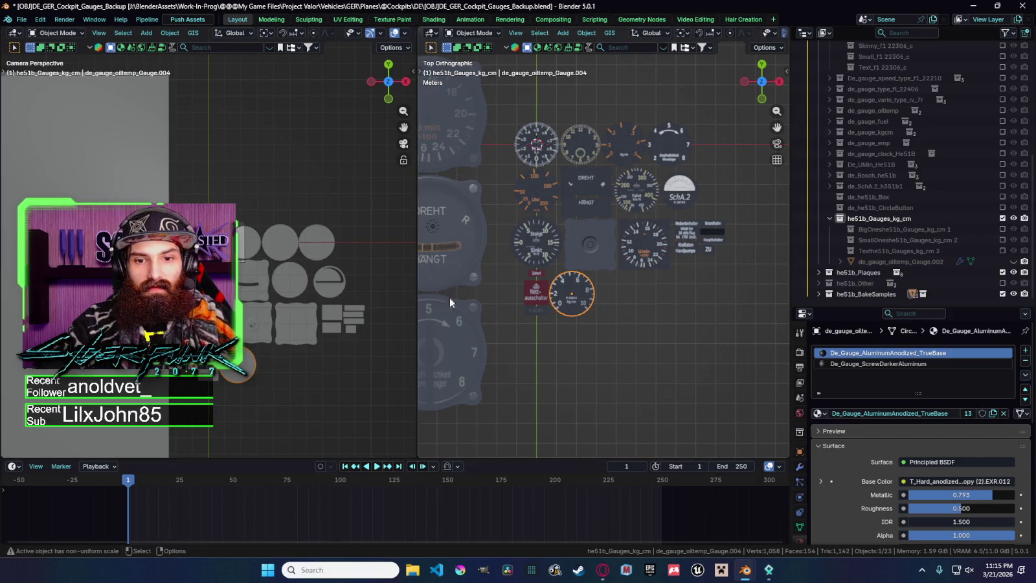
# Step: Exclude he51b_Gauges_kg_cm and he51b_BakeSamples collections and include de_he51b_Box
pyautogui.click(1002, 219)
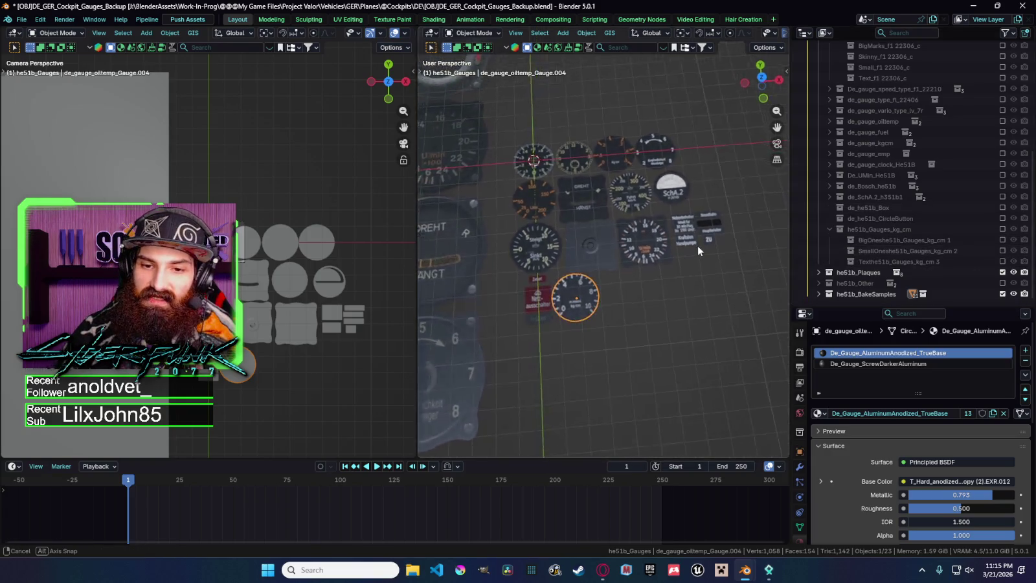
pyautogui.moveTo(696, 246); pyautogui.dragTo(746, 221, button='middle')
pyautogui.click(1003, 292)
pyautogui.click(1004, 293)
pyautogui.click(1003, 294)
pyautogui.click(1003, 294)
pyautogui.click(1003, 294)
pyautogui.click(1003, 294)
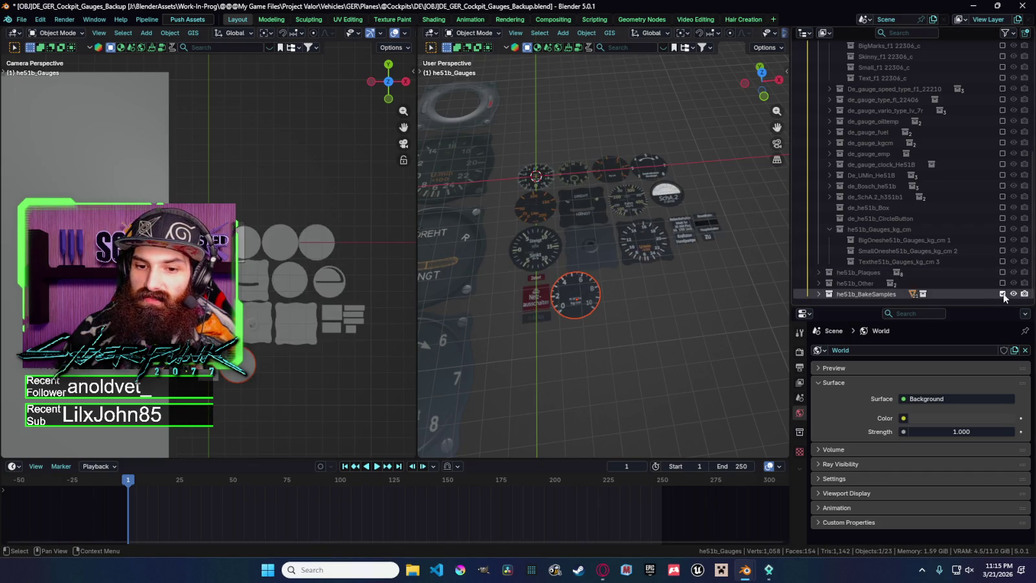
pyautogui.click(1003, 293)
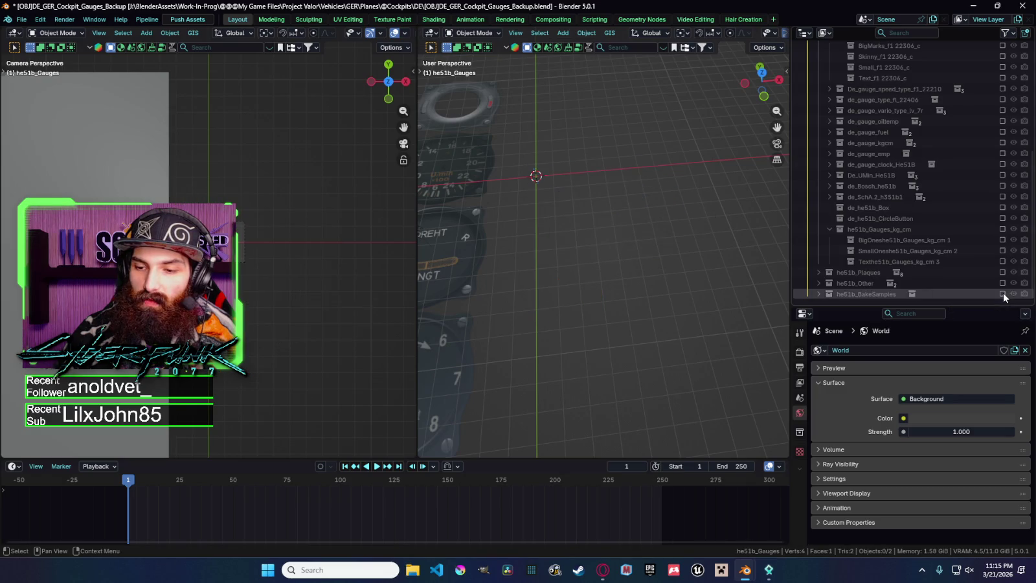
pyautogui.click(1003, 208)
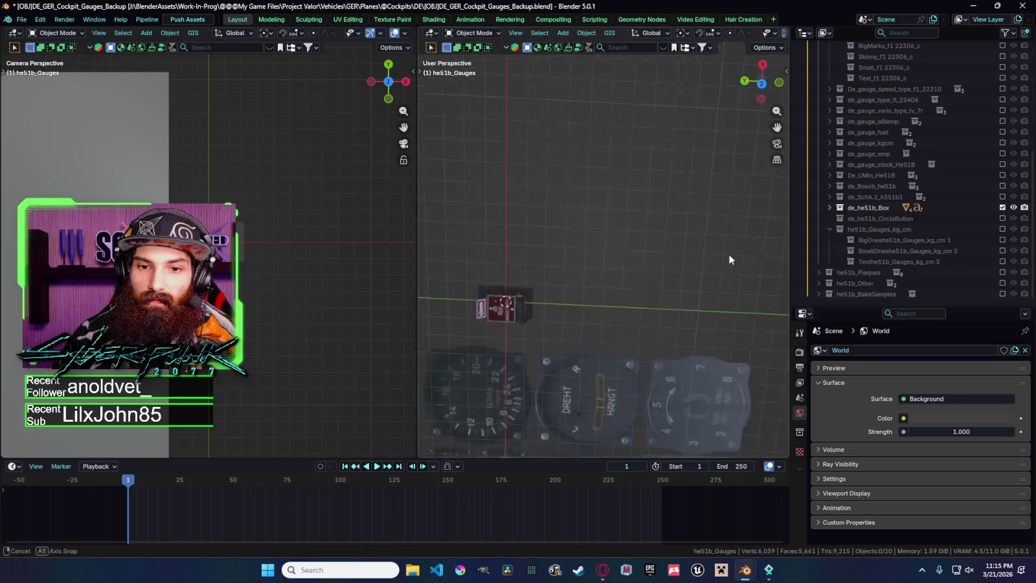
# Step: Orbit and zoom the viewport in close on the red Netz-ausschalter plaque
pyautogui.moveTo(769, 217); pyautogui.dragTo(611, 191, button='middle')
pyautogui.scroll(4, 610, 191)
pyautogui.moveTo(696, 238)
pyautogui.mouseDown(button='middle')
pyautogui.moveTo(627, 225)
pyautogui.moveTo(709, 328)
pyautogui.moveTo(706, 350)
pyautogui.moveTo(636, 226)
pyautogui.moveTo(670, 305)
pyautogui.moveTo(666, 284)
pyautogui.moveTo(712, 239)
pyautogui.moveTo(713, 224)
pyautogui.moveTo(613, 182)
pyautogui.moveTo(627, 284)
pyautogui.moveTo(661, 286)
pyautogui.moveTo(629, 288)
pyautogui.moveTo(724, 175)
pyautogui.mouseUp(button='middle')
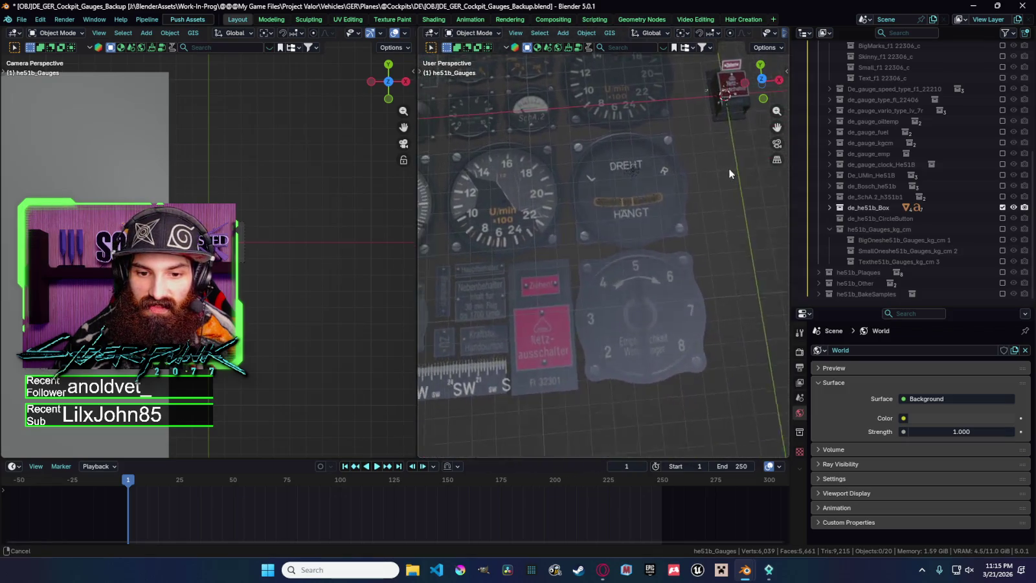
pyautogui.moveTo(598, 275)
pyautogui.mouseDown(button='middle')
pyautogui.moveTo(654, 205)
pyautogui.moveTo(582, 290)
pyautogui.mouseUp(button='middle')
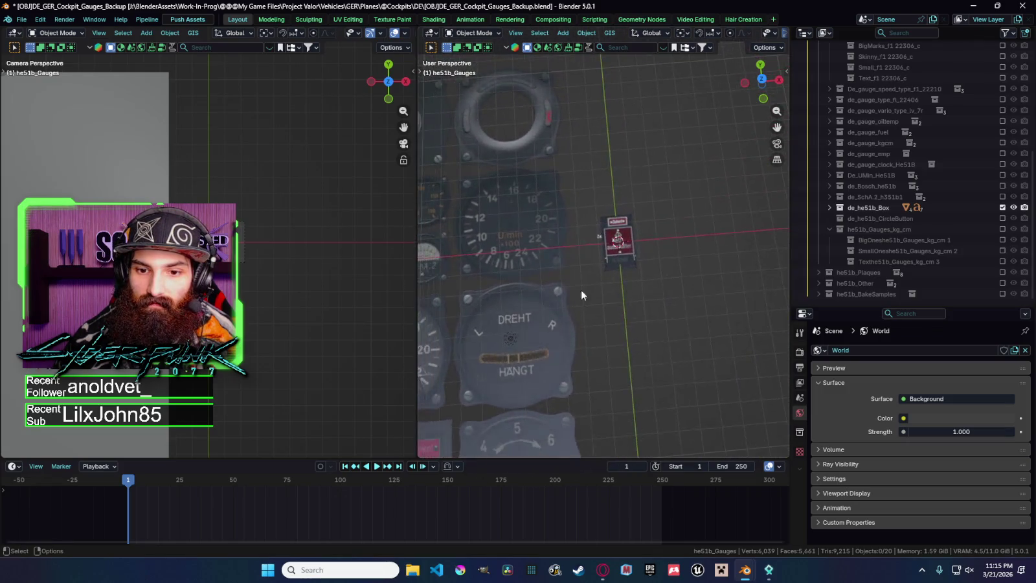
pyautogui.scroll(5, 581, 290)
pyautogui.moveTo(674, 212); pyautogui.dragTo(653, 234, button='middle')
pyautogui.scroll(3, 675, 219)
pyautogui.scroll(2, 649, 327)
pyautogui.scroll(-2, 649, 328)
pyautogui.scroll(-2, 617, 309)
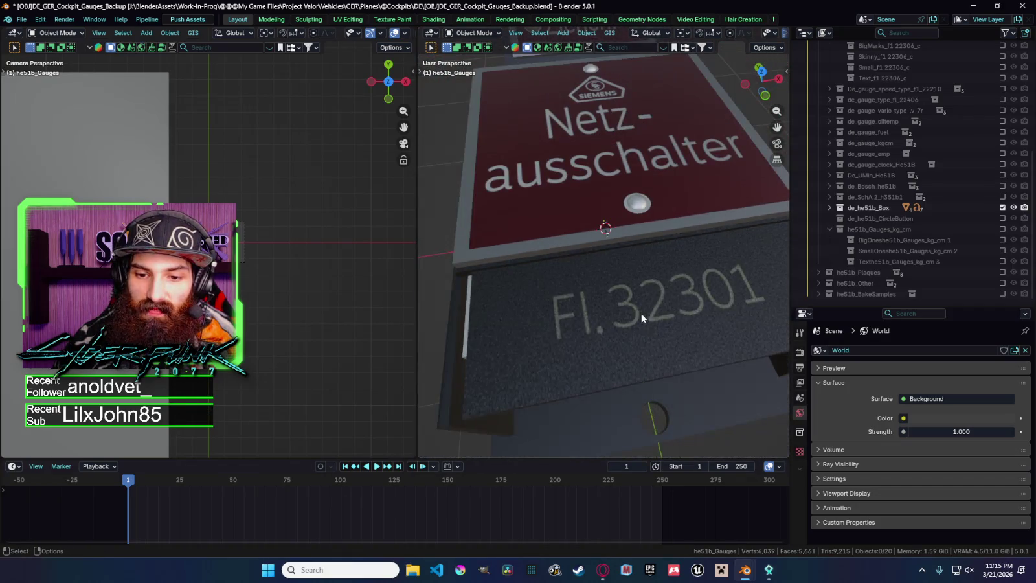
pyautogui.scroll(2, 640, 317)
pyautogui.scroll(2, 636, 317)
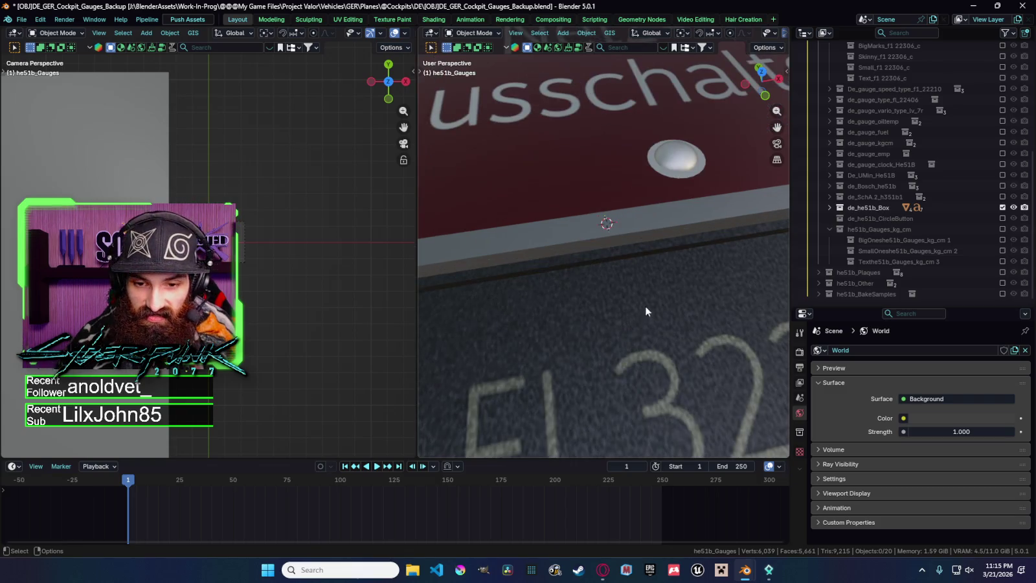
pyautogui.scroll(-2, 665, 344)
pyautogui.scroll(-2, 678, 354)
pyautogui.moveTo(677, 353)
pyautogui.mouseDown(button='middle')
pyautogui.moveTo(680, 297)
pyautogui.moveTo(654, 286)
pyautogui.mouseUp(button='middle')
pyautogui.scroll(4, 677, 304)
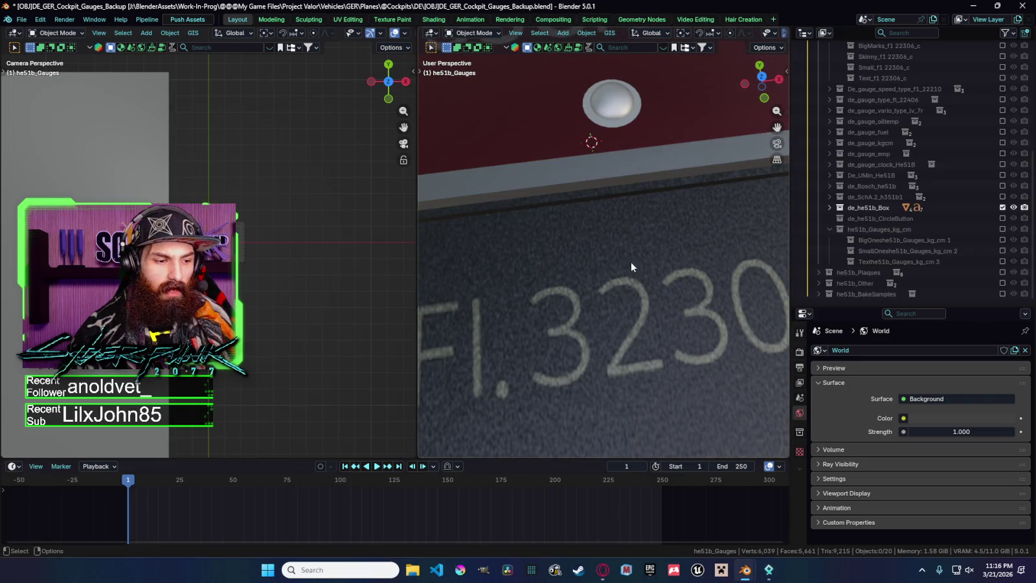
pyautogui.scroll(-3, 621, 259)
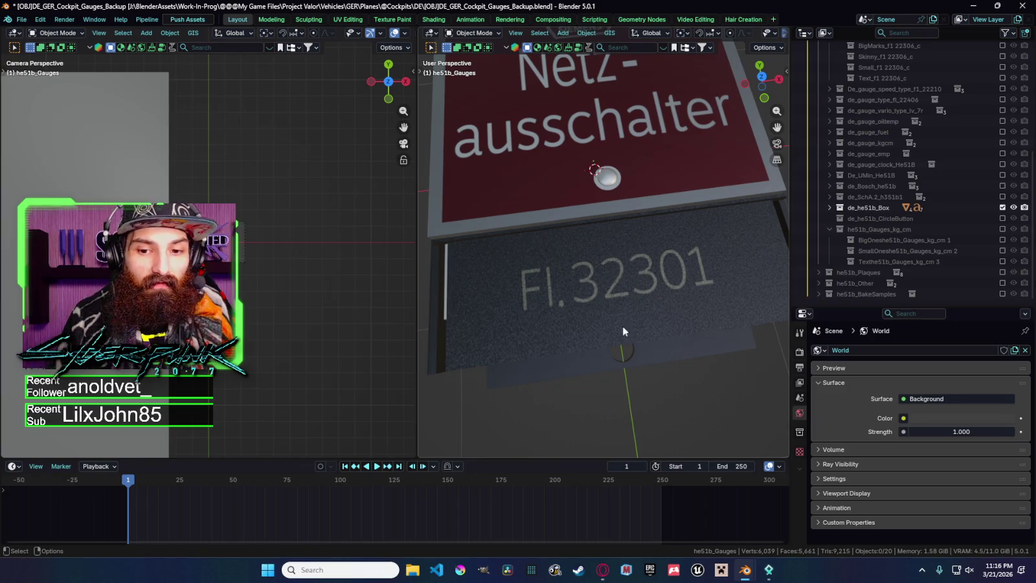
# Step: Zoom in and out on the plaque and FI.32301 plate to judge texture sharpness
pyautogui.scroll(4, 604, 325)
pyautogui.scroll(-4, 604, 327)
pyautogui.scroll(1, 605, 328)
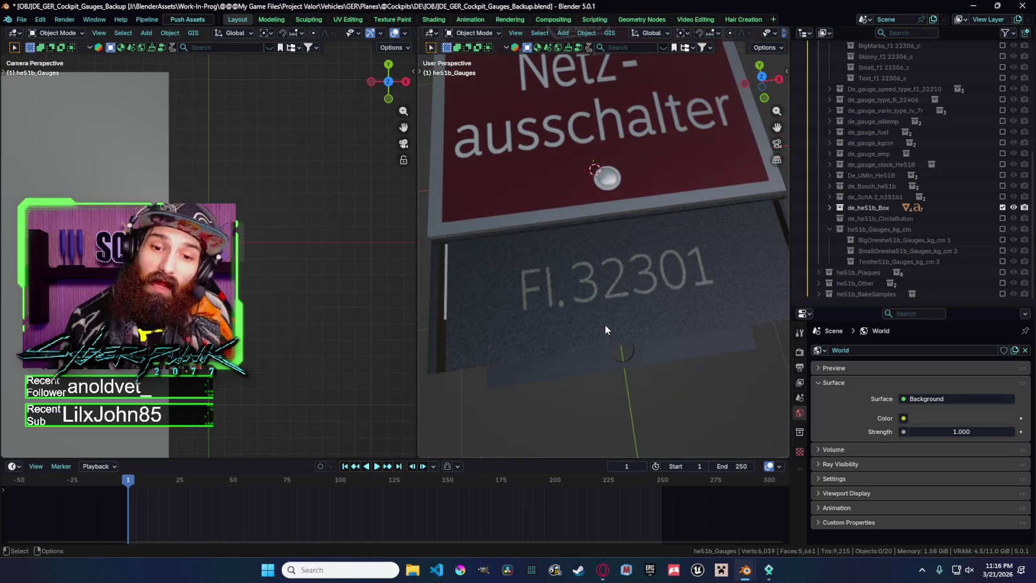
pyautogui.scroll(2, 605, 329)
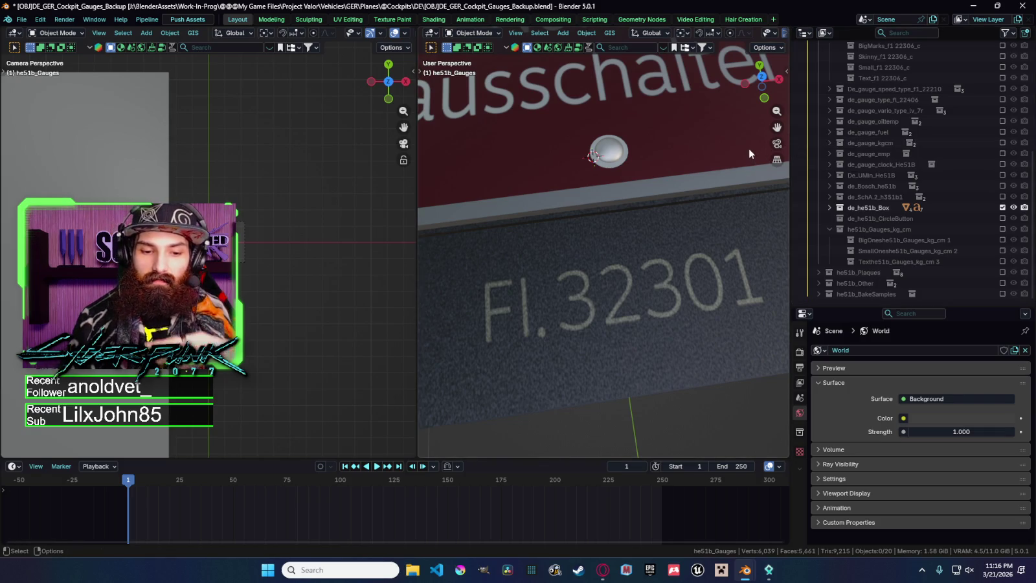
pyautogui.scroll(-2, 593, 265)
pyautogui.scroll(2, 601, 259)
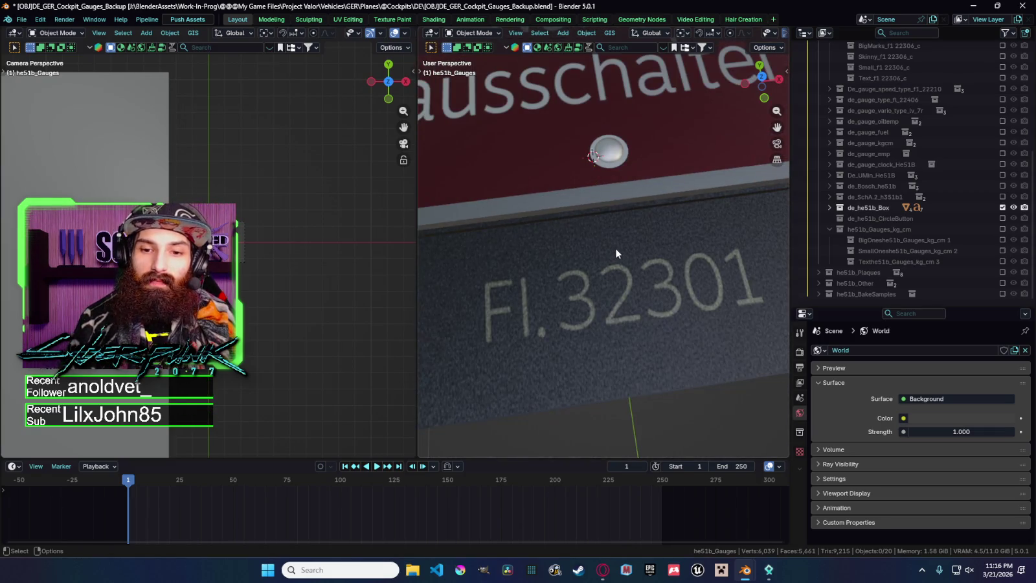
pyautogui.scroll(-2, 616, 252)
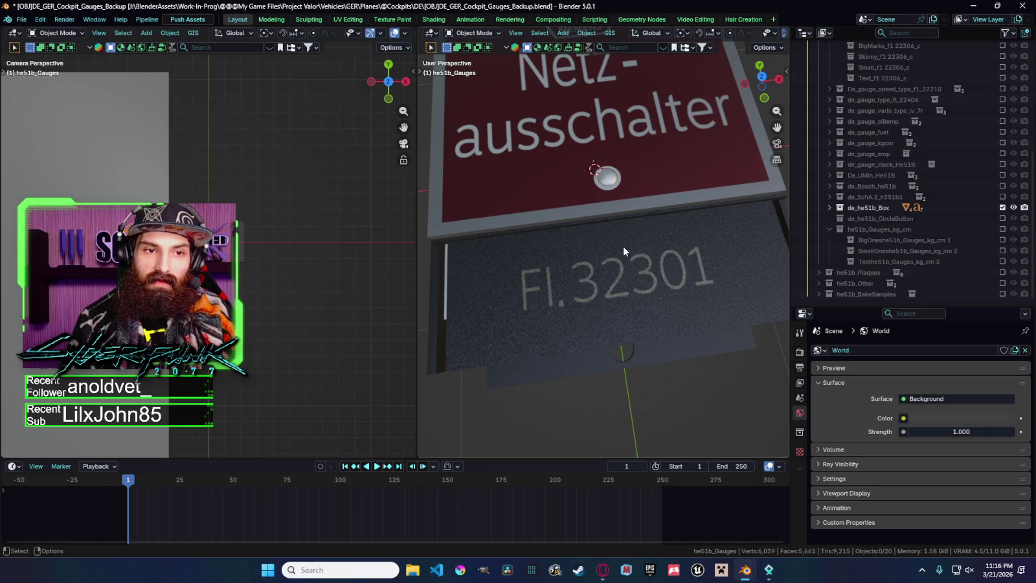
pyautogui.scroll(-2, 620, 250)
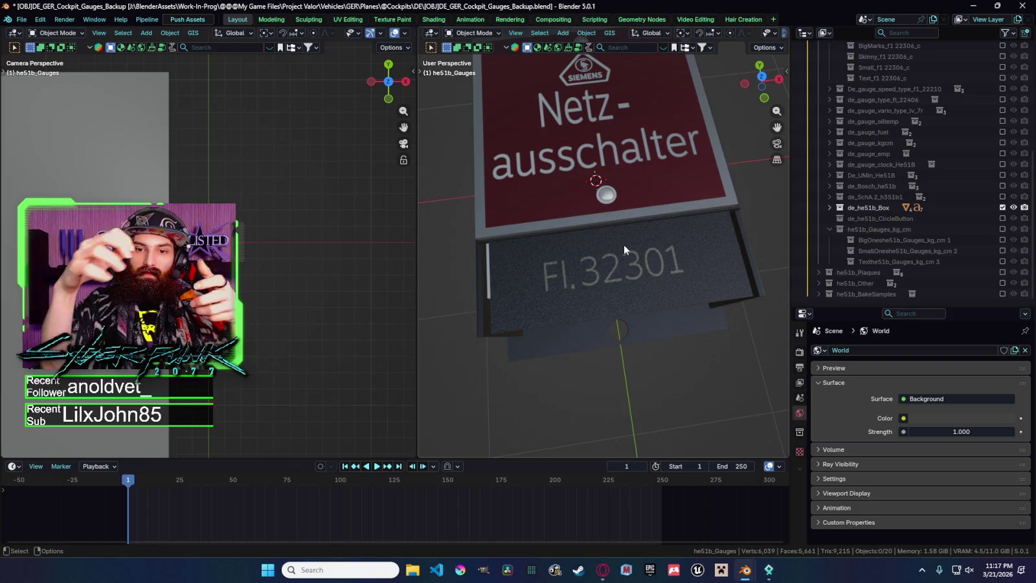
pyautogui.scroll(2, 622, 260)
pyautogui.scroll(-2, 602, 241)
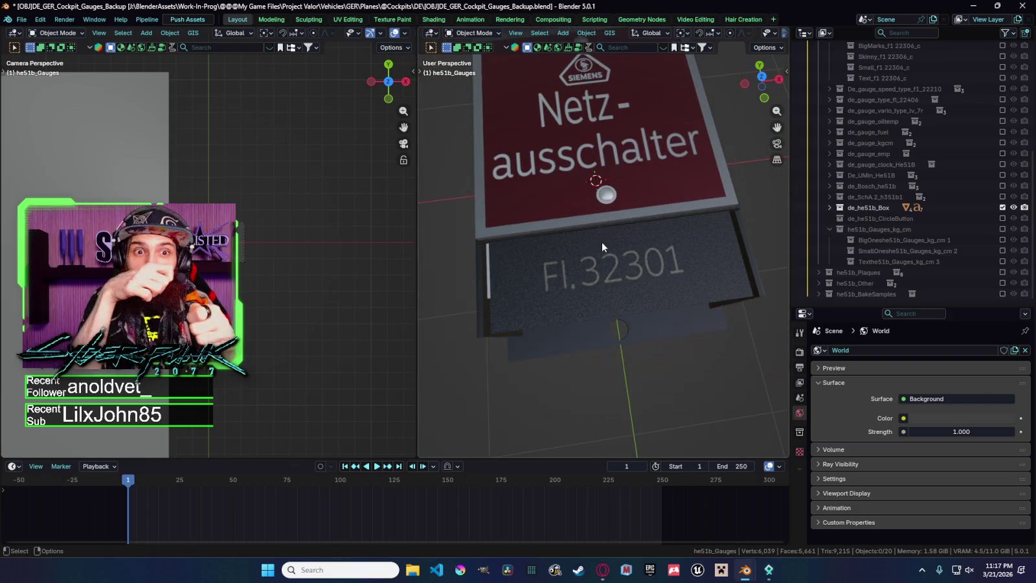
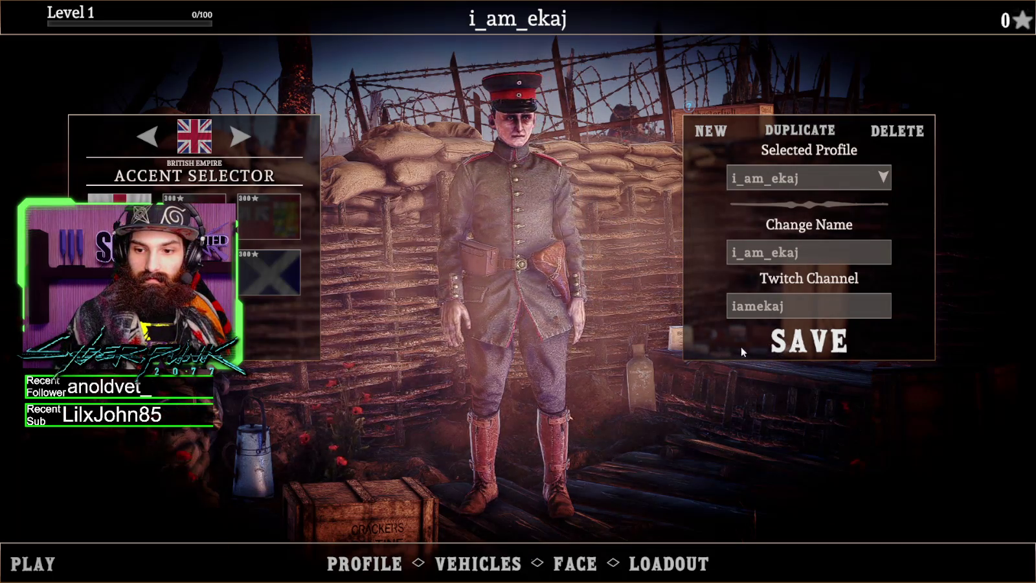
# Step: Go to Customize Vehicles, showing the Panzer A7V 'Cyklop' with hull number I
pyautogui.click(482, 561)
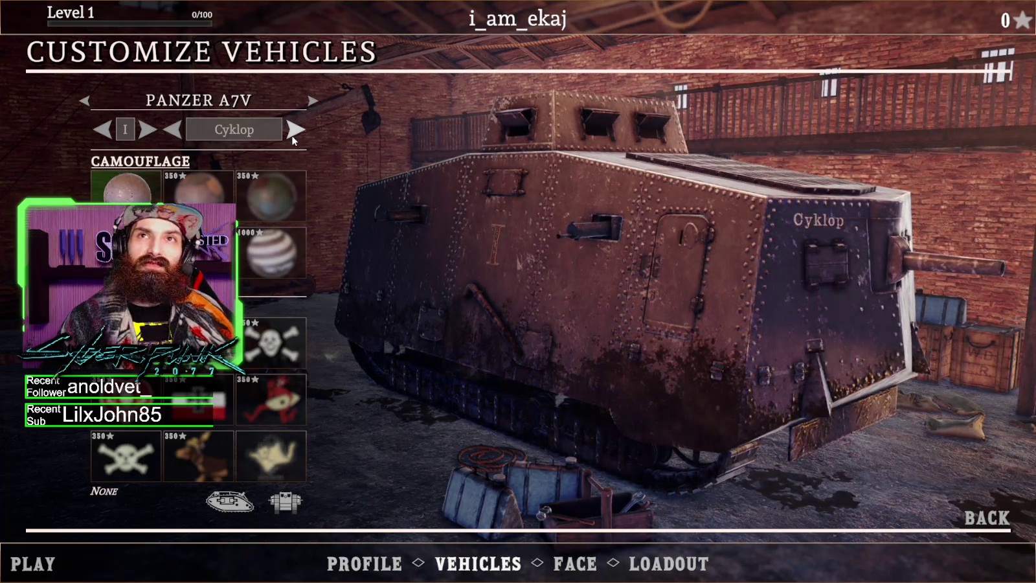
# Step: Rename the Panzer A7V 'Siegfried' and preview a green, brown and orange camouflage
pyautogui.click(295, 129)
pyautogui.click(172, 130)
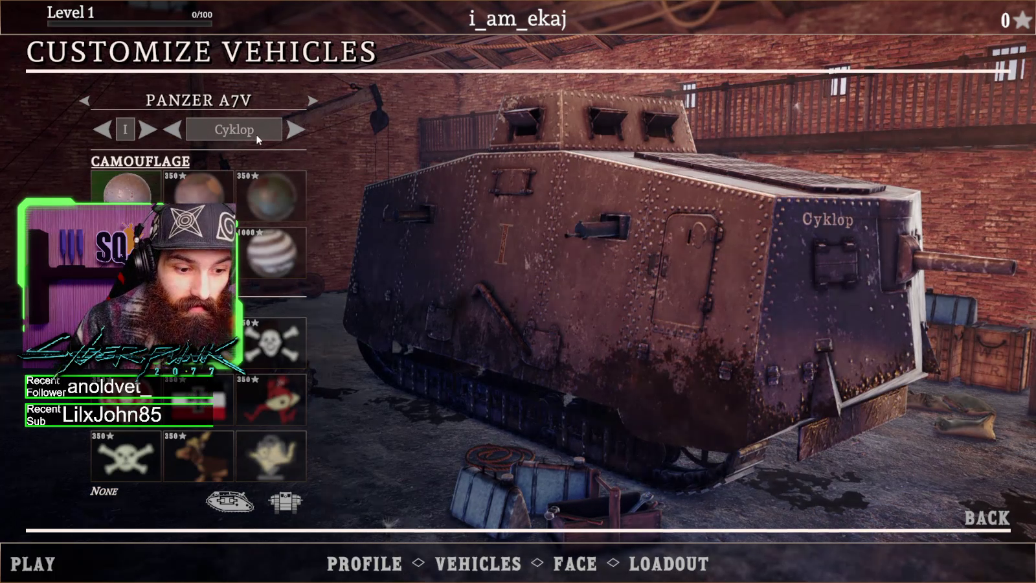
pyautogui.click(296, 134)
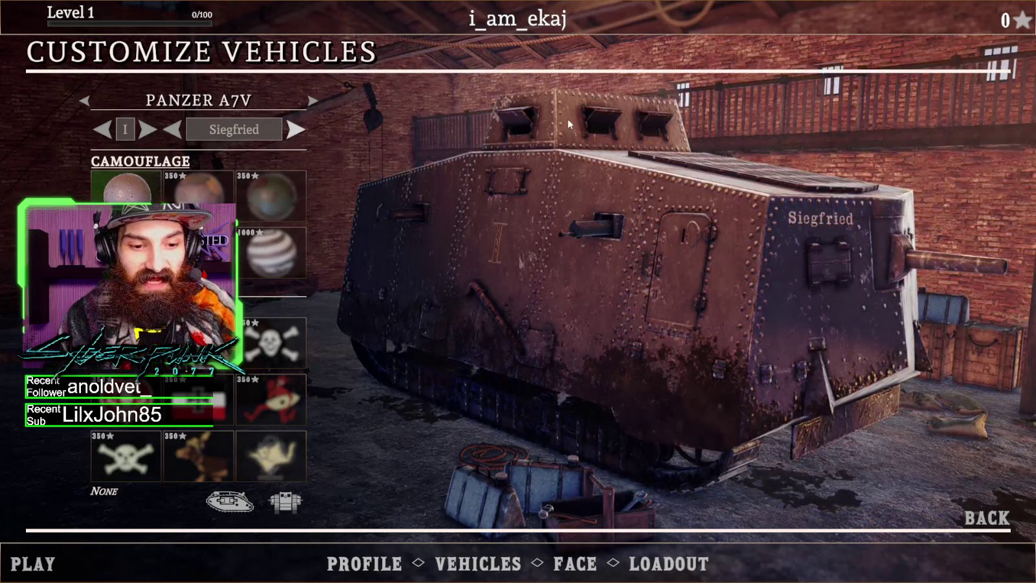
pyautogui.click(267, 196)
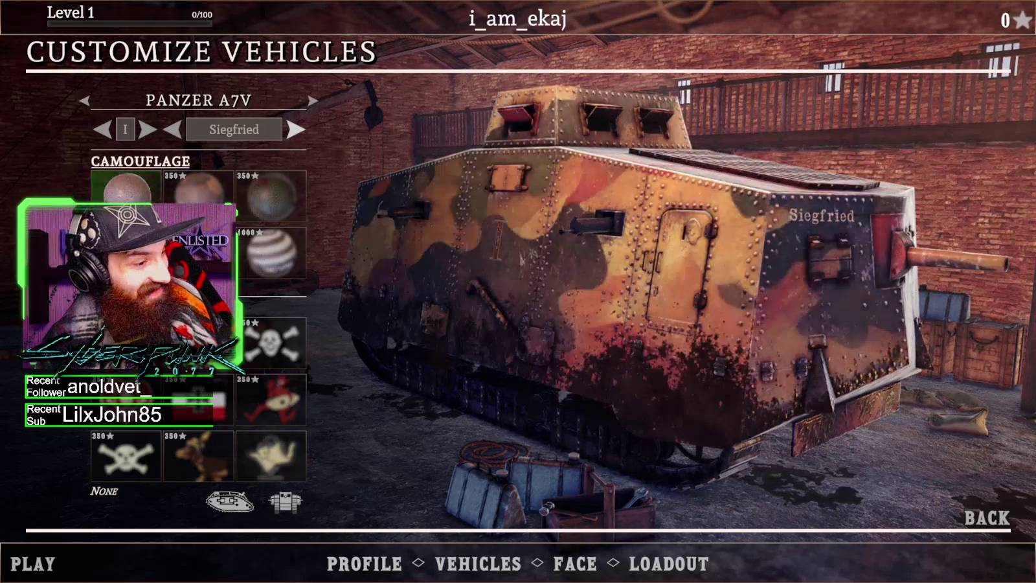
pyautogui.click(267, 259)
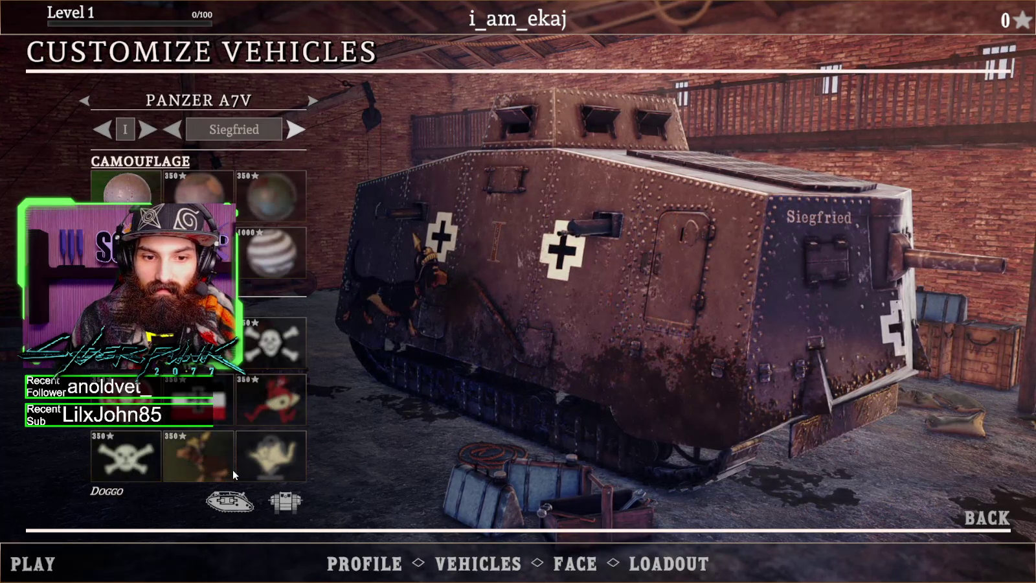
pyautogui.click(261, 463)
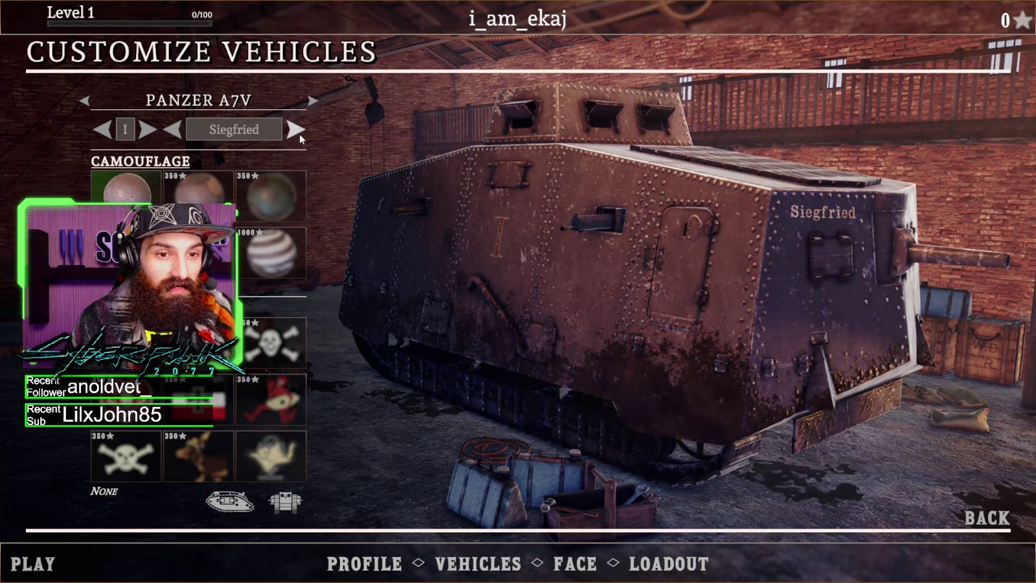
pyautogui.click(148, 130)
# Step: Name the Panzer A7V 'Lotti' with hull number III
pyautogui.click(149, 131)
pyautogui.click(152, 132)
pyautogui.click(151, 133)
pyautogui.click(151, 133)
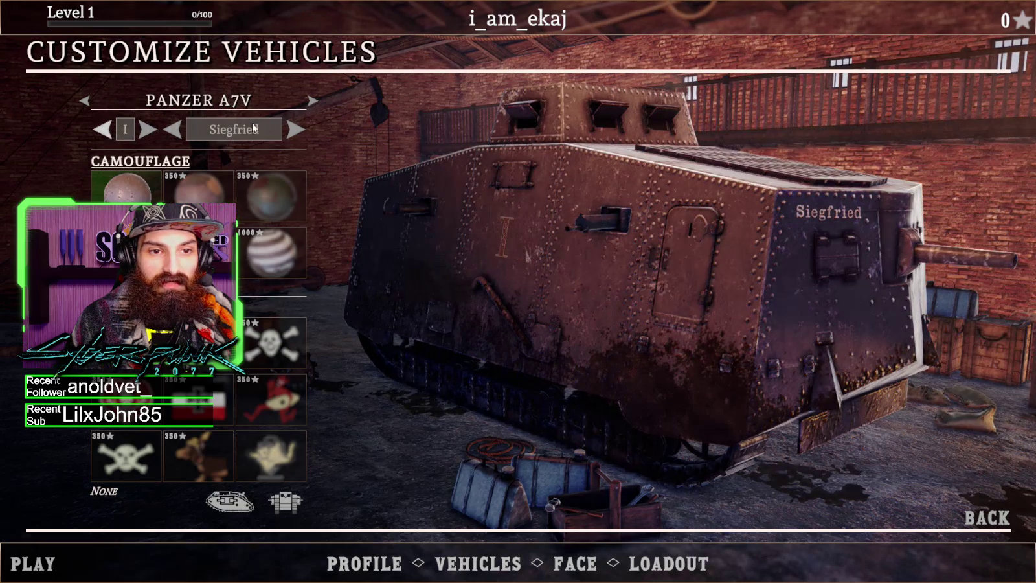
pyautogui.click(297, 130)
pyautogui.click(297, 130)
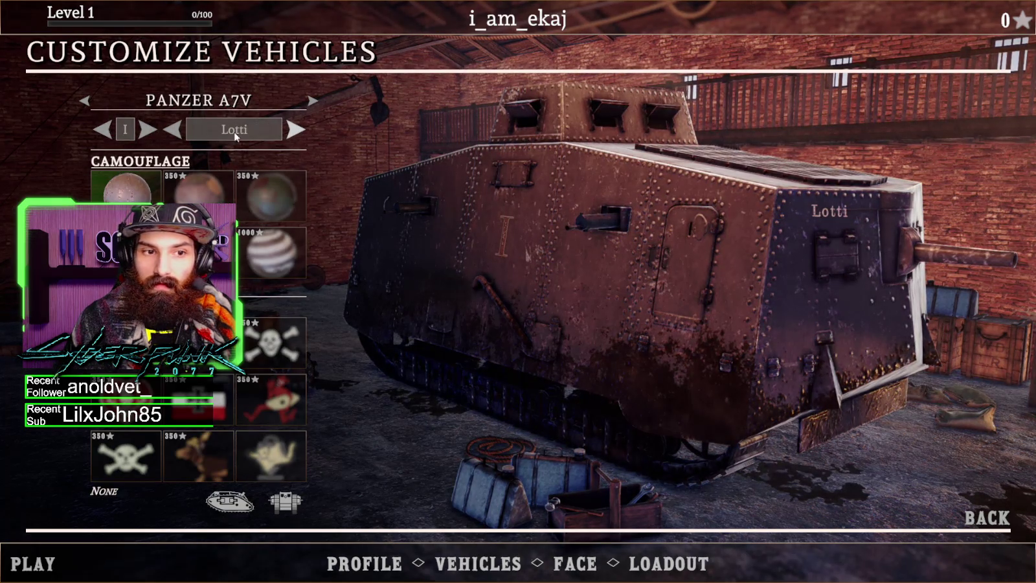
pyautogui.click(147, 129)
pyautogui.click(148, 130)
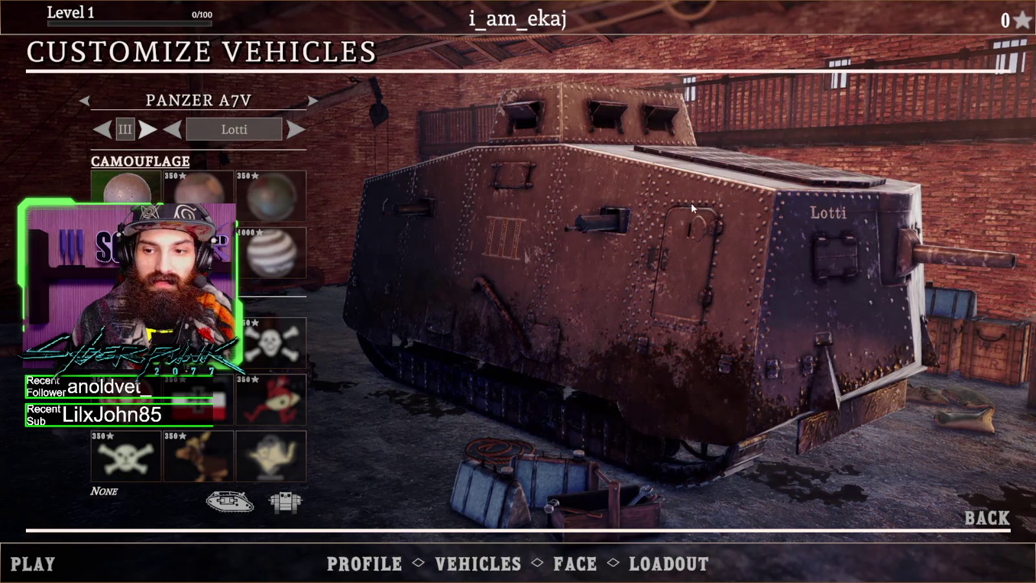
# Step: Browse the vehicles (Mark IV, Renault FT-17, Kampfwagen, Saint-Chamond, Rolls Royce) back to the Panzer A7V
pyautogui.click(311, 101)
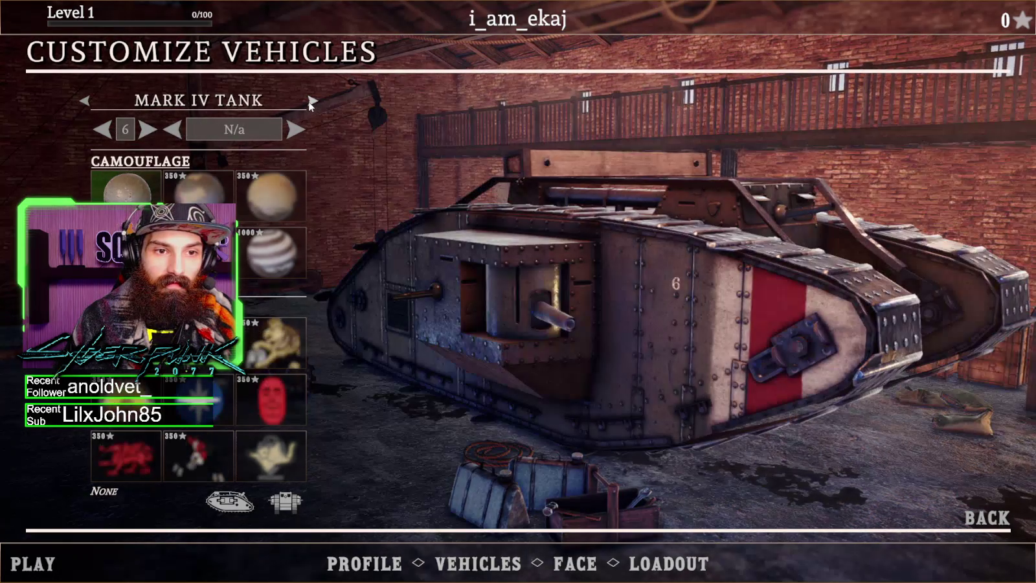
pyautogui.click(311, 101)
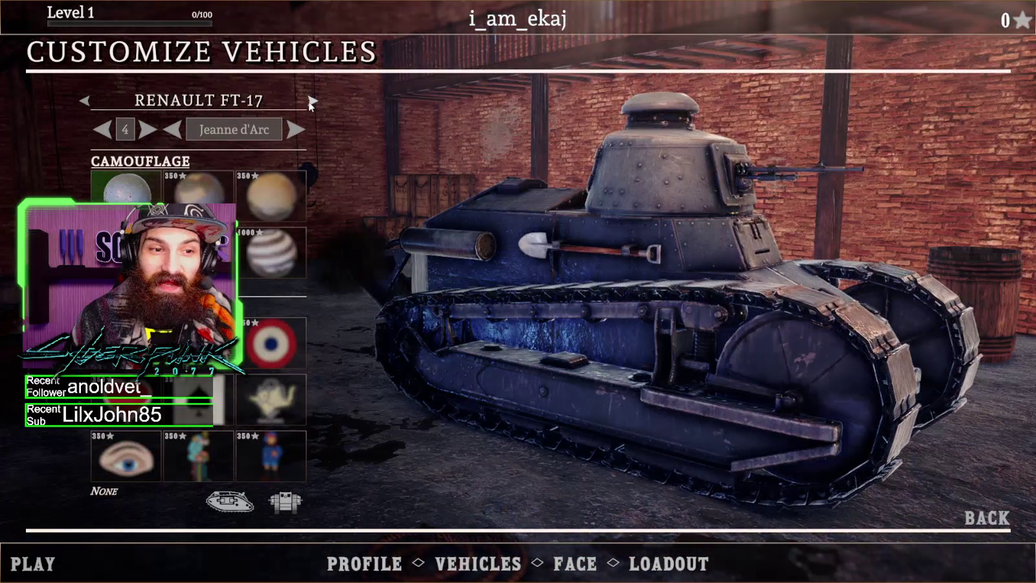
pyautogui.click(312, 102)
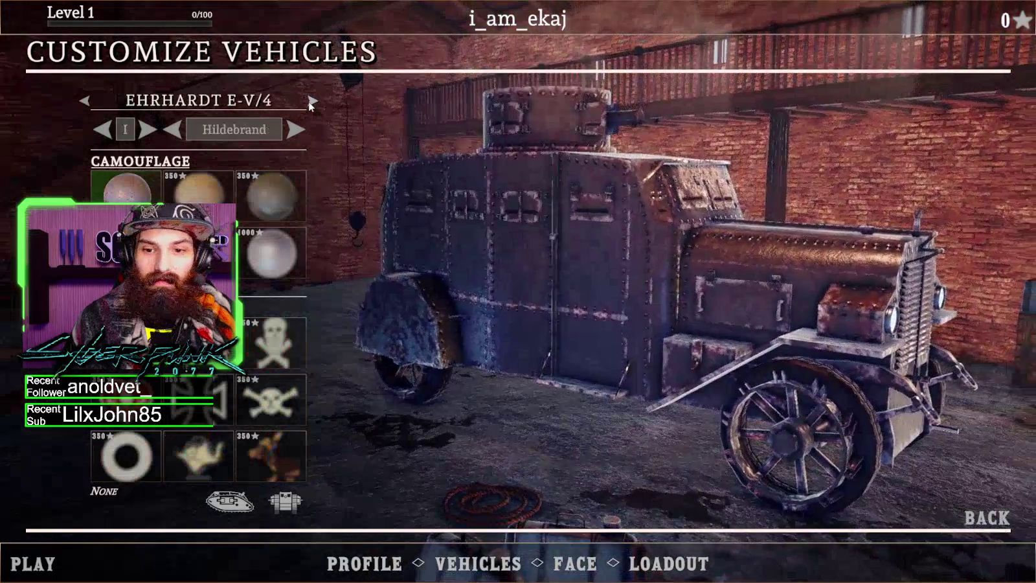
pyautogui.click(312, 101)
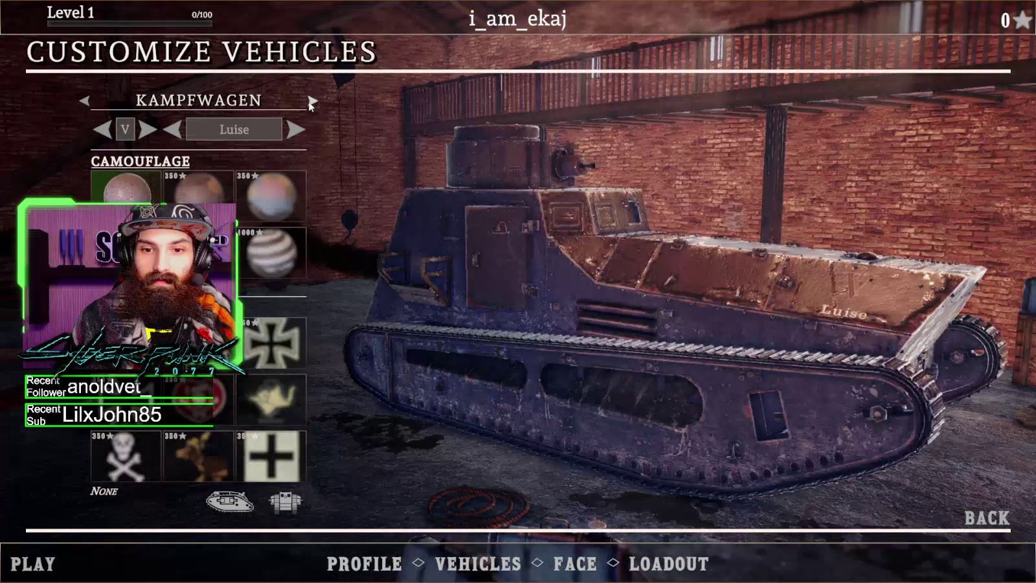
pyautogui.click(311, 102)
pyautogui.click(312, 101)
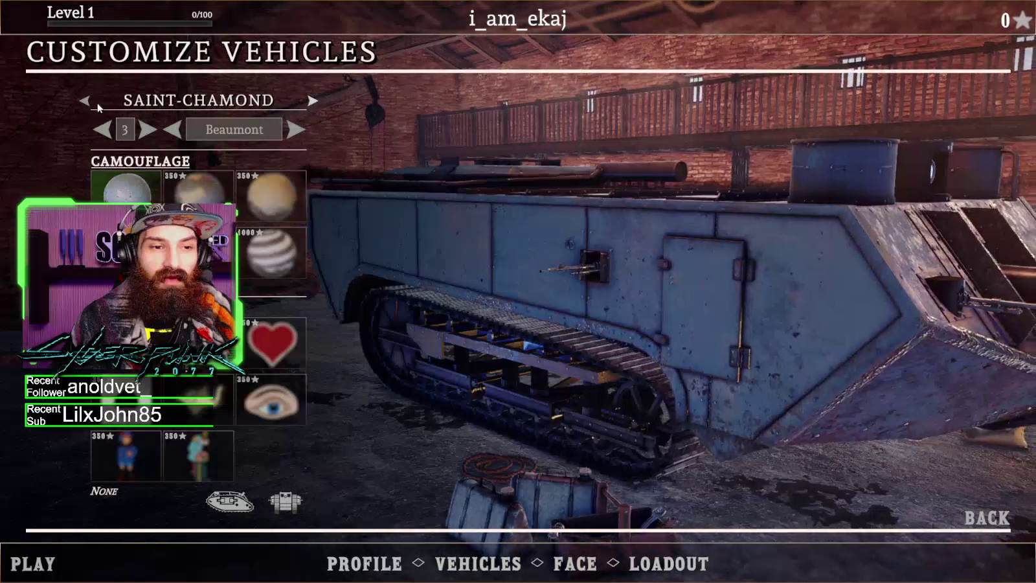
pyautogui.click(88, 100)
pyautogui.click(88, 100)
pyautogui.click(88, 99)
pyautogui.click(88, 100)
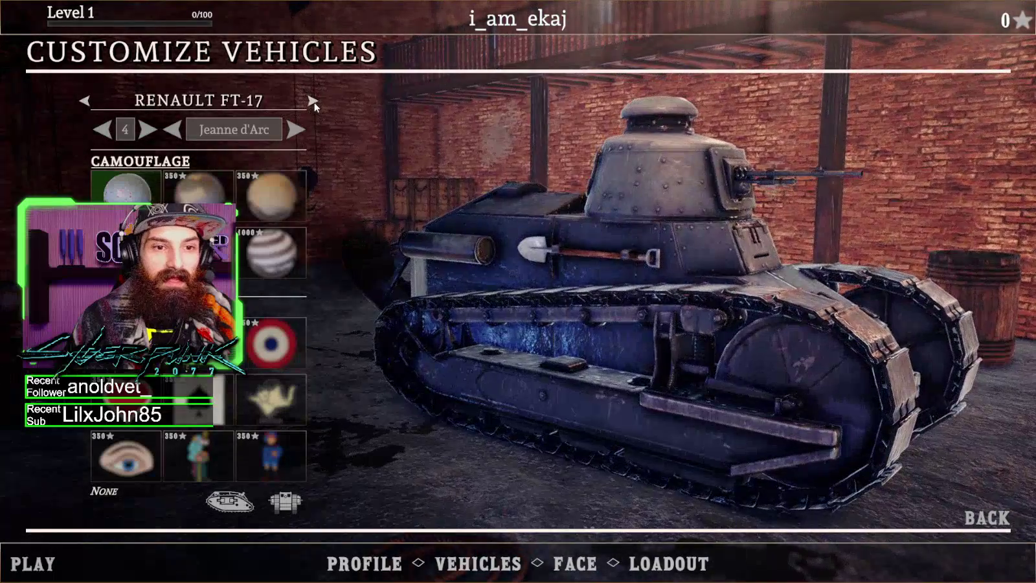
pyautogui.click(313, 102)
pyautogui.click(314, 101)
pyautogui.click(313, 102)
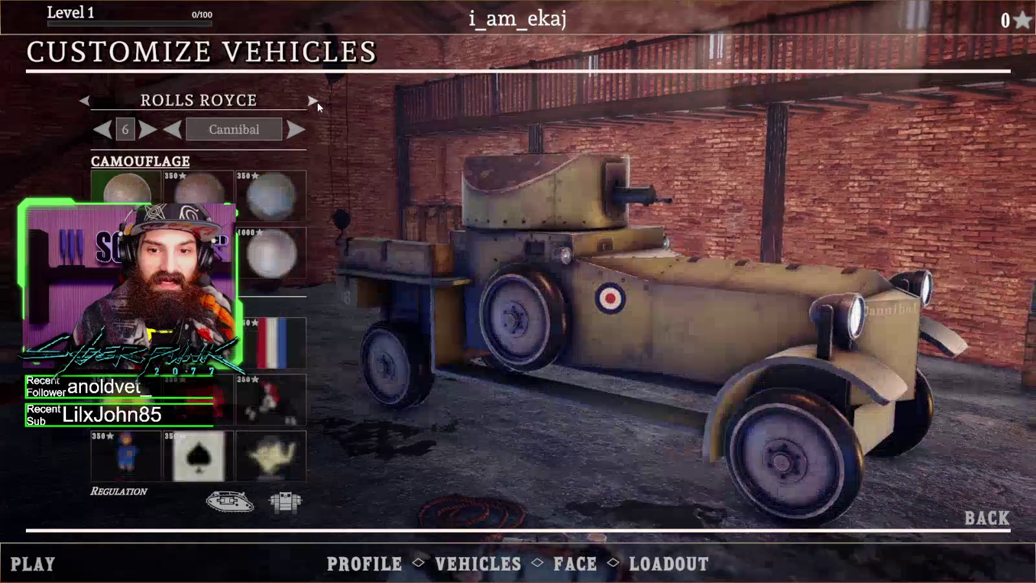
pyautogui.click(317, 101)
pyautogui.click(317, 102)
pyautogui.click(317, 102)
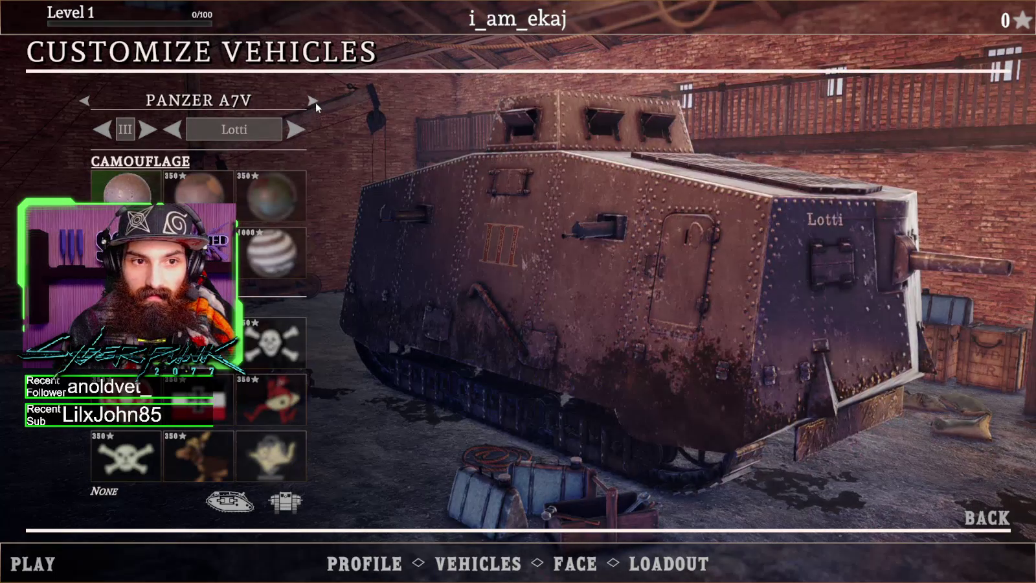
# Step: Select the Mark IV Tank for customization
pyautogui.click(315, 103)
pyautogui.click(295, 130)
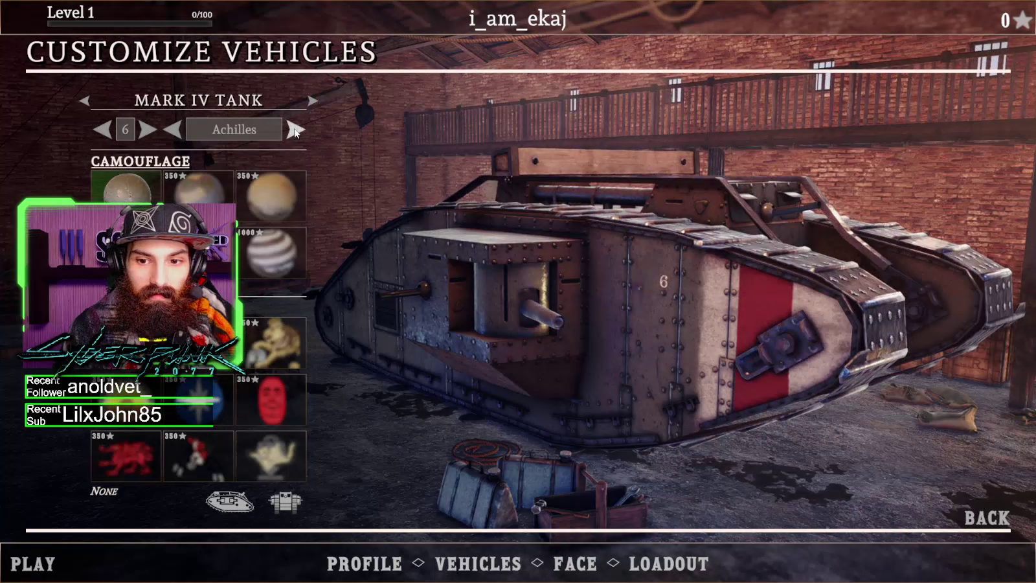
pyautogui.click(314, 102)
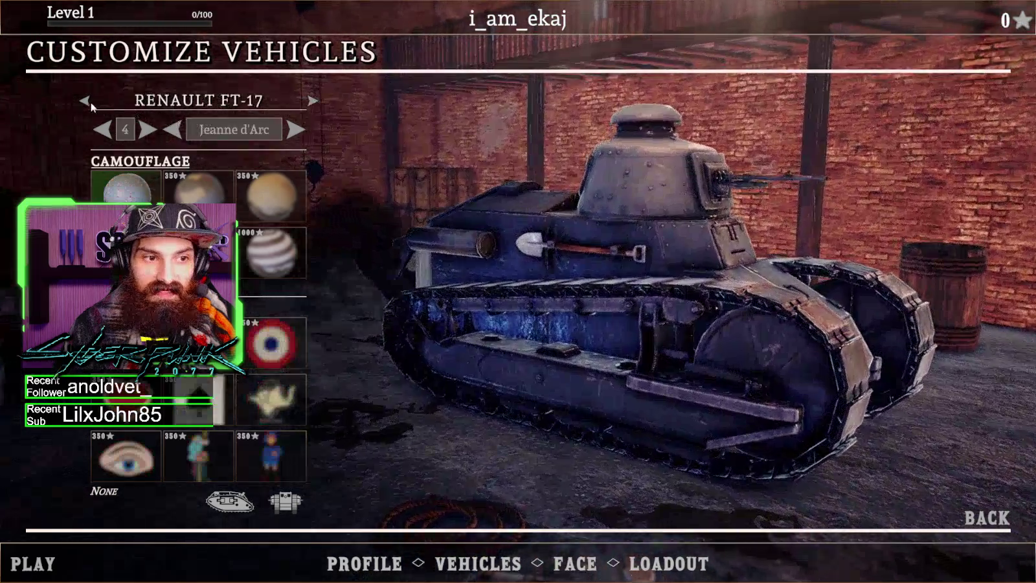
pyautogui.click(84, 100)
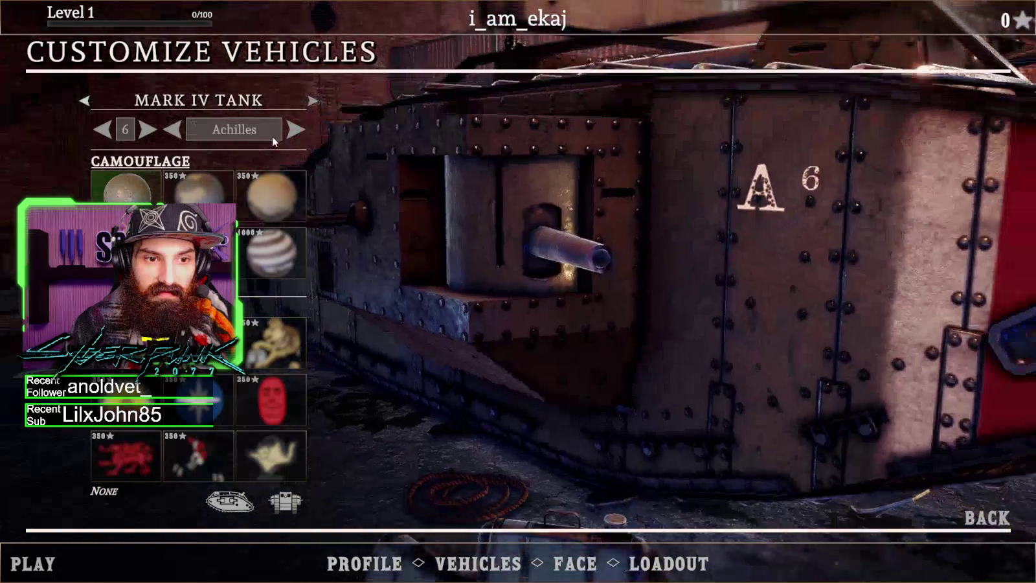
# Step: Give the Mark IV the name 'Oh I say!!!', number 7 and a plain tan finish
pyautogui.click(295, 130)
pyautogui.click(296, 130)
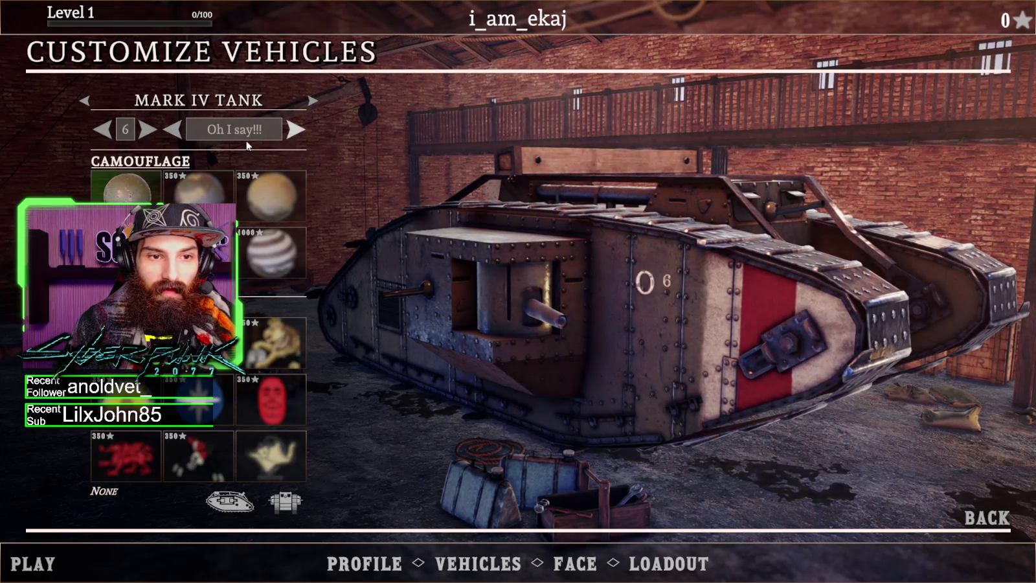
pyautogui.click(297, 131)
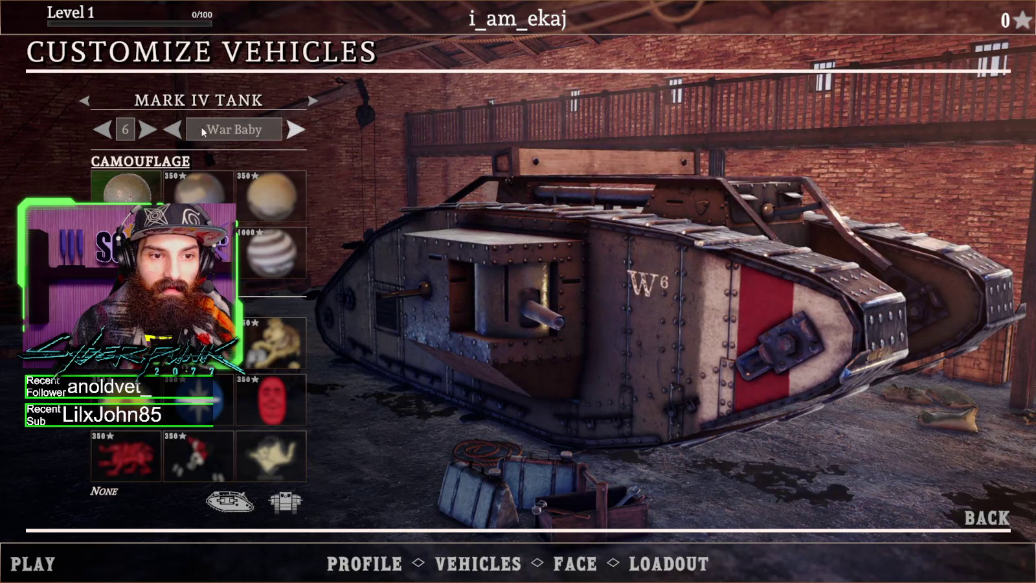
pyautogui.click(293, 132)
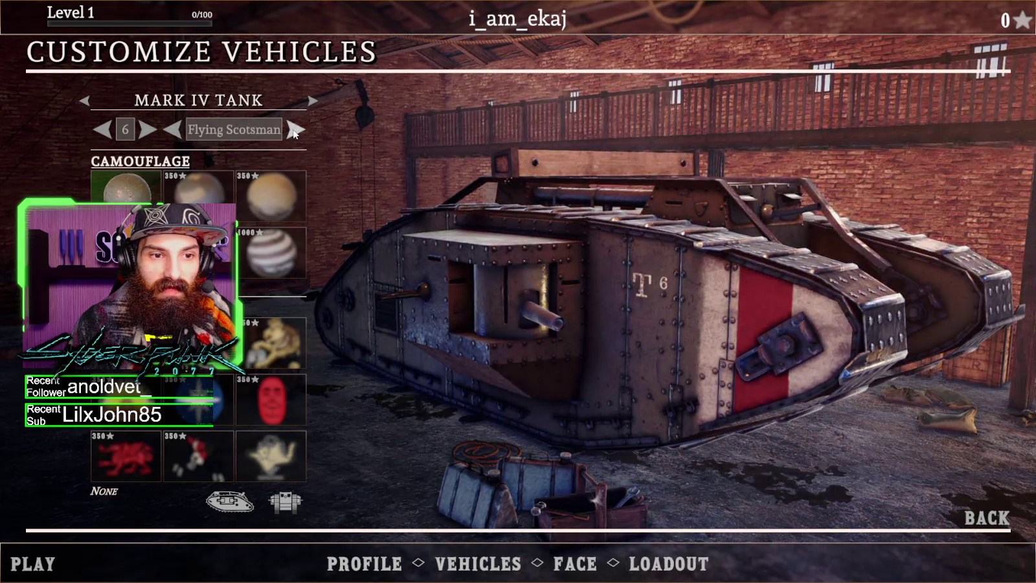
pyautogui.click(175, 131)
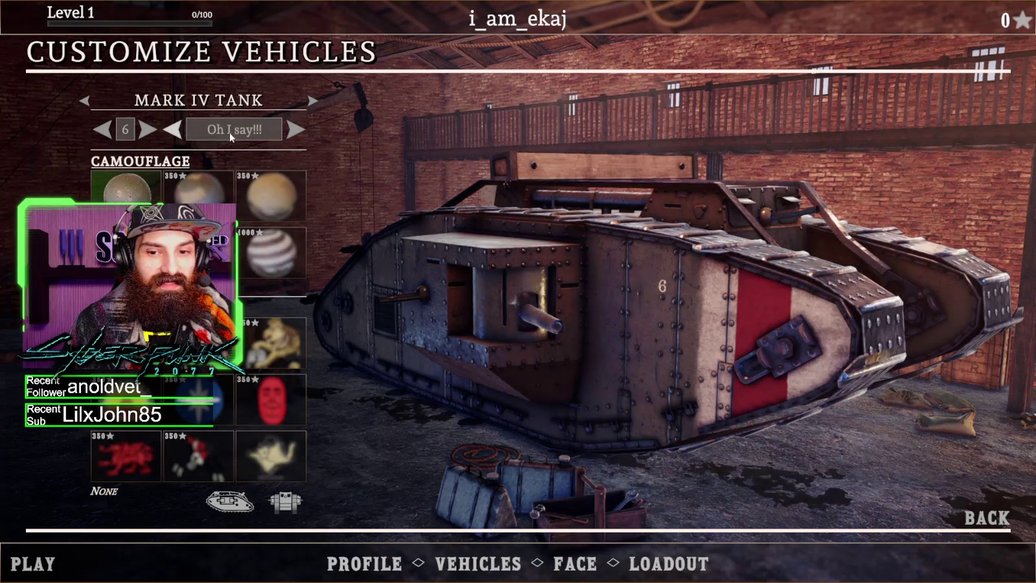
pyautogui.click(103, 129)
pyautogui.click(103, 129)
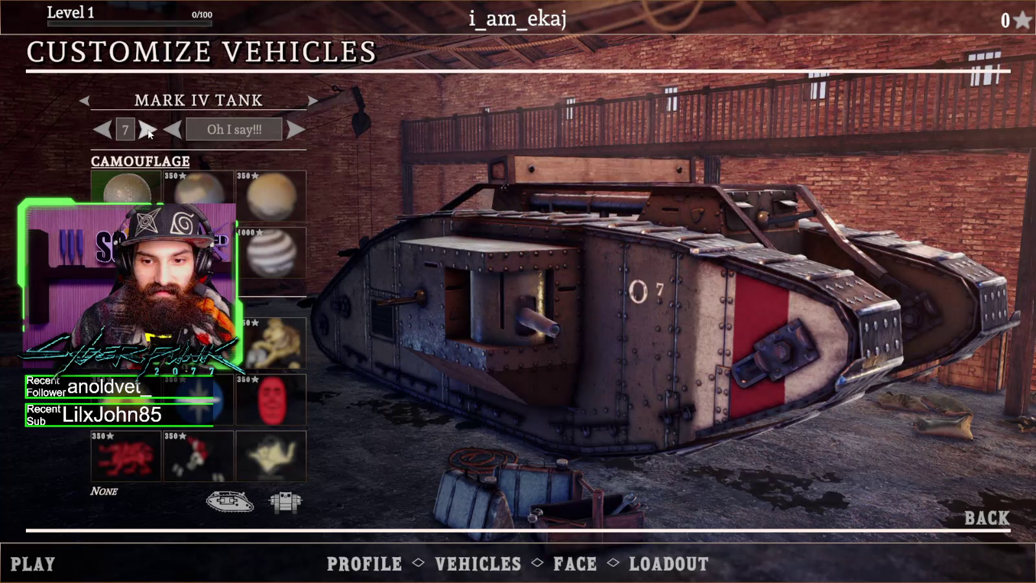
pyautogui.click(242, 172)
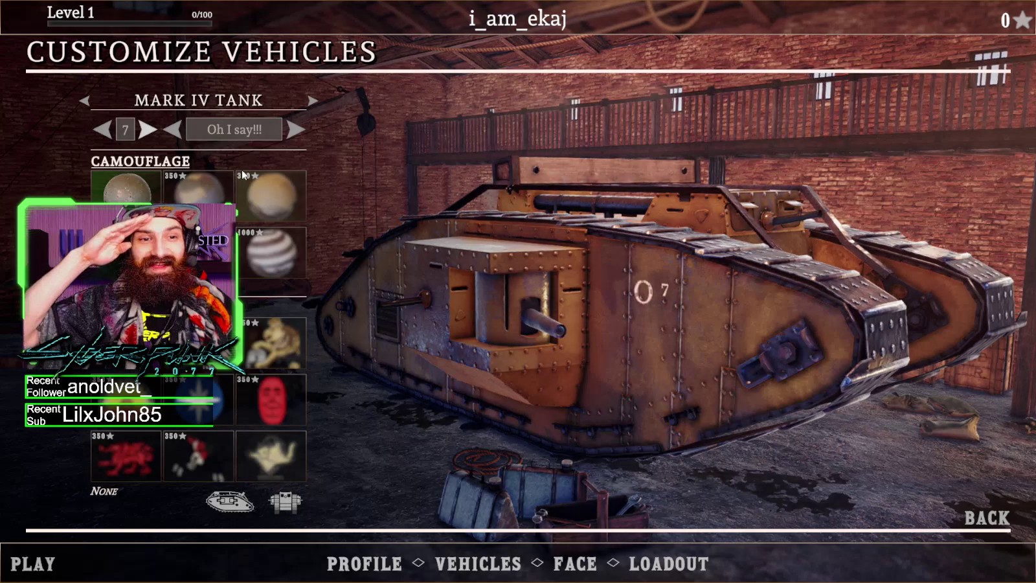
# Step: Give the Mark IV grey red-striped camouflage and rename the Renault FT-17 'Champagne'
pyautogui.click(142, 191)
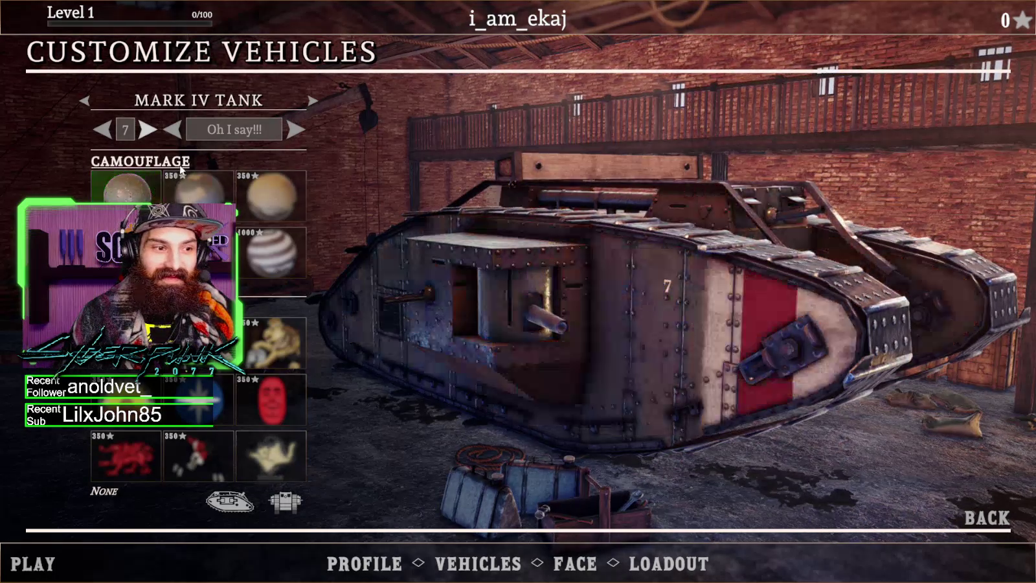
pyautogui.click(313, 100)
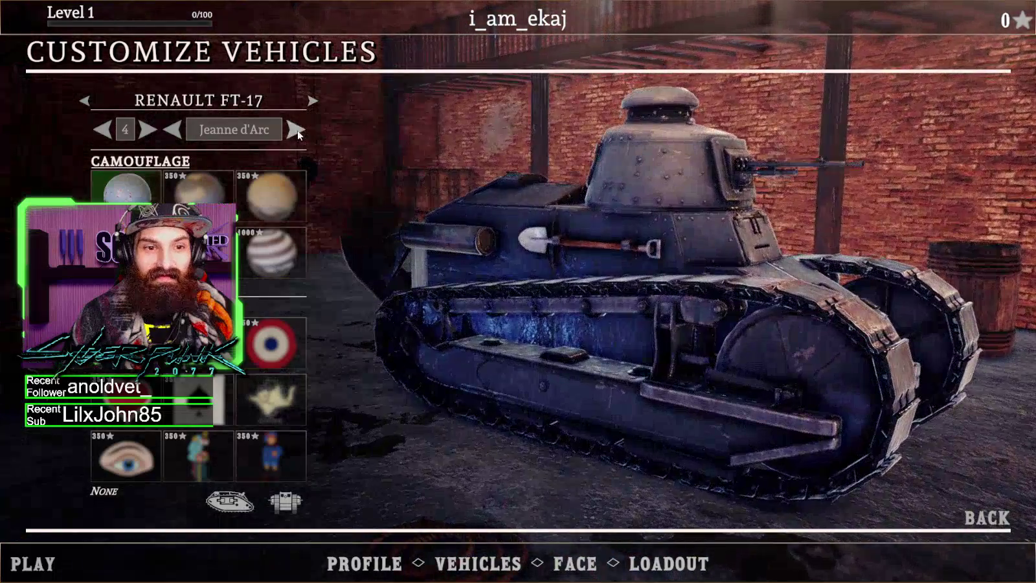
pyautogui.click(298, 133)
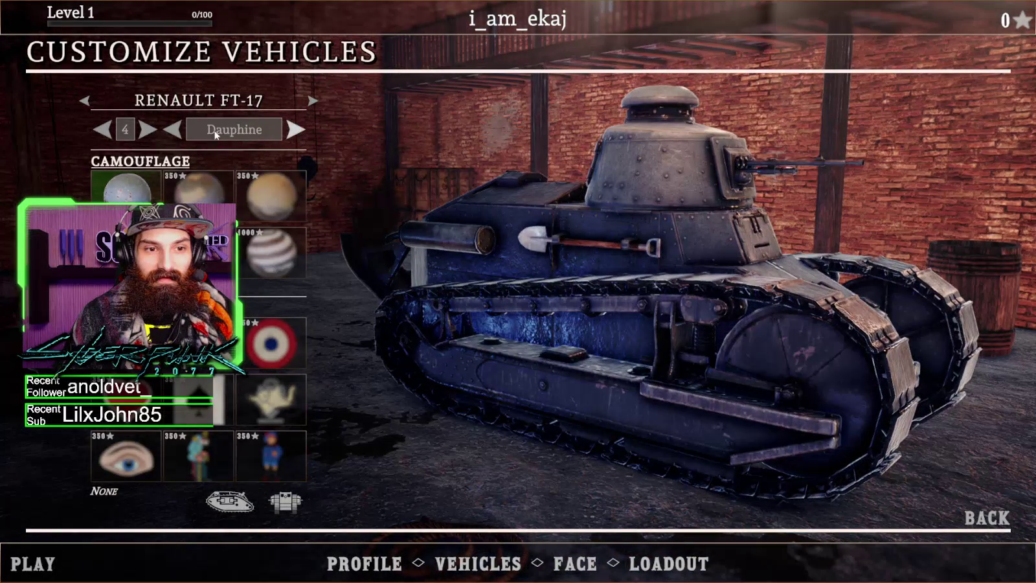
pyautogui.click(176, 132)
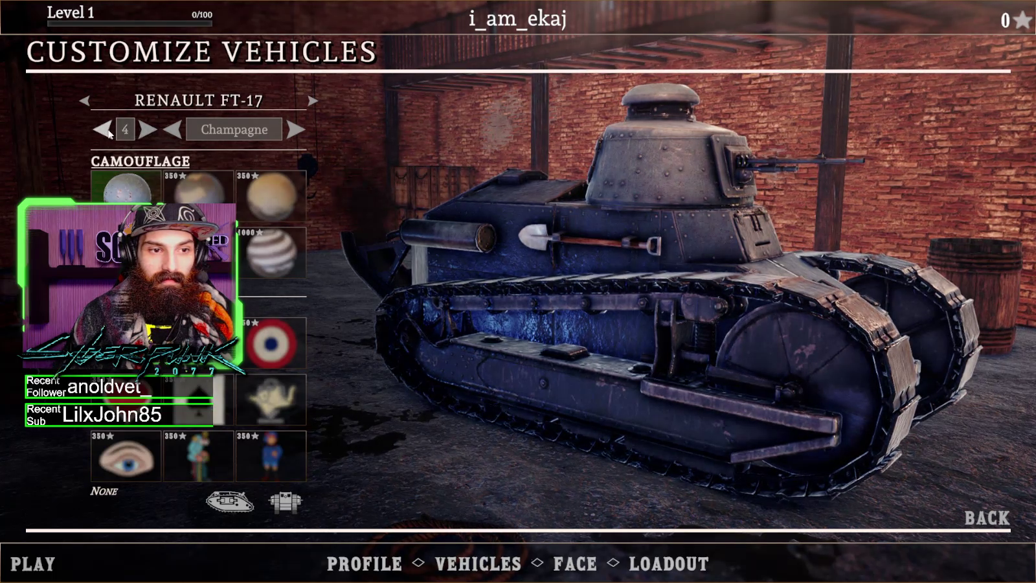
# Step: Name the Kampfwagen 'Ferdinand' with numeral VII
pyautogui.click(309, 101)
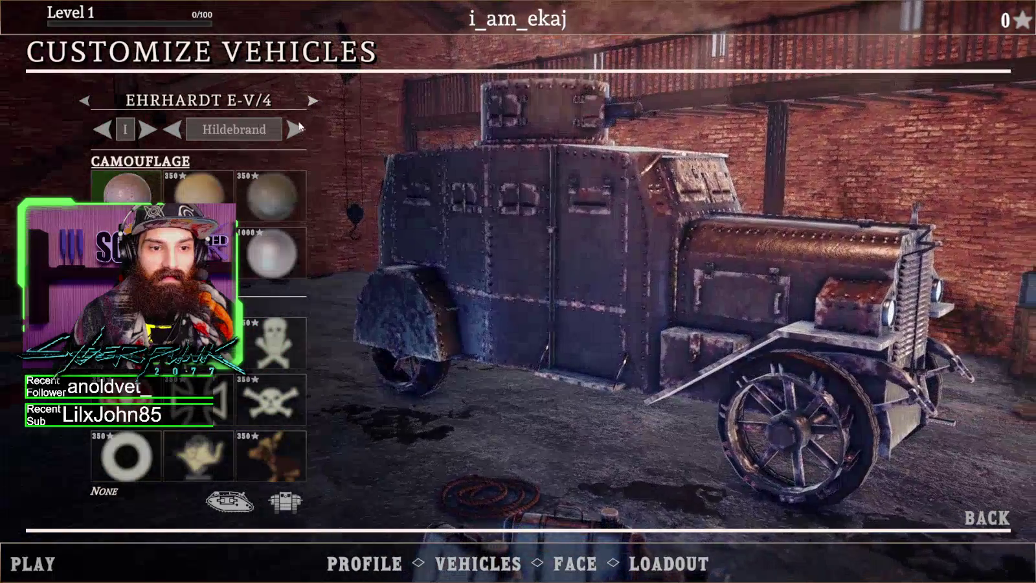
pyautogui.click(296, 130)
pyautogui.click(313, 101)
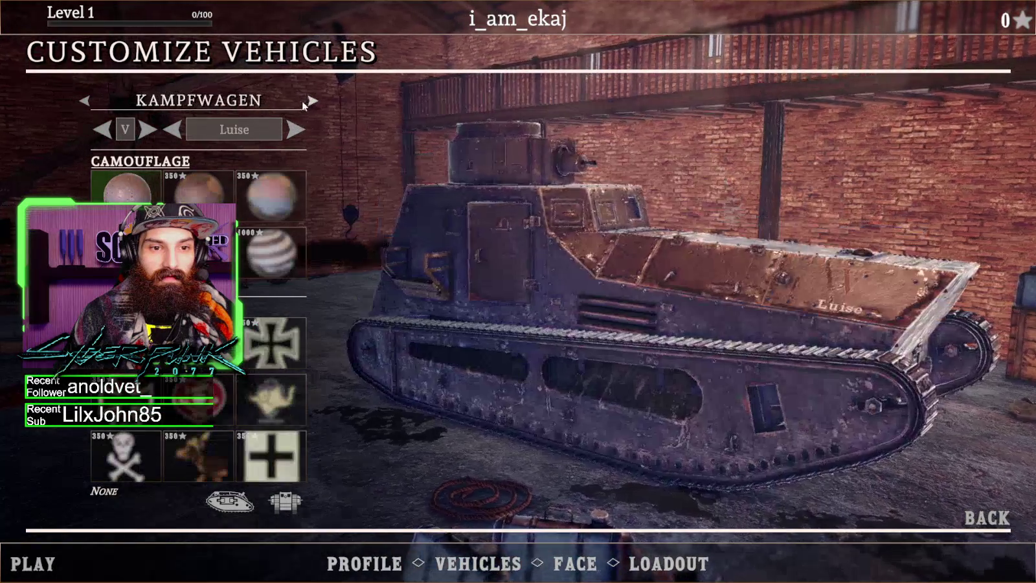
pyautogui.click(174, 129)
pyautogui.click(174, 130)
pyautogui.click(149, 129)
pyautogui.click(149, 129)
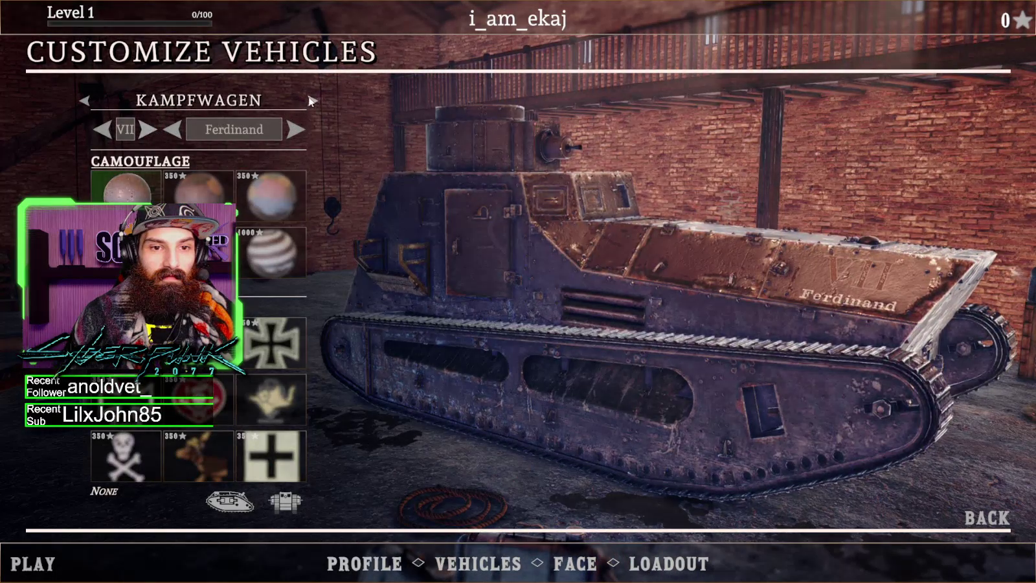
# Step: Name the Rolls Royce 'Nutty' with number 4
pyautogui.click(310, 101)
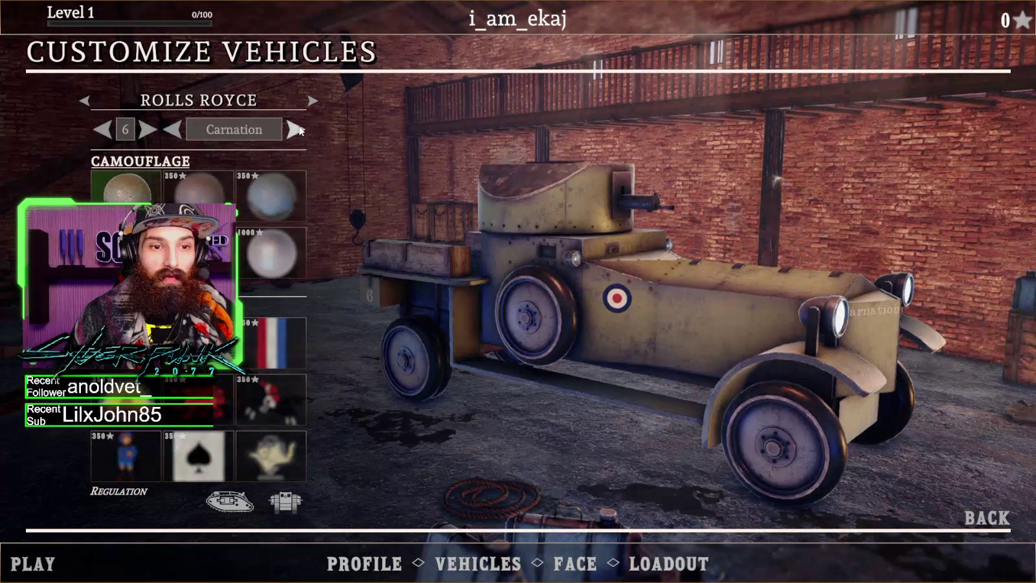
pyautogui.click(295, 129)
pyautogui.click(295, 129)
pyautogui.click(295, 129)
pyautogui.click(175, 131)
pyautogui.click(172, 131)
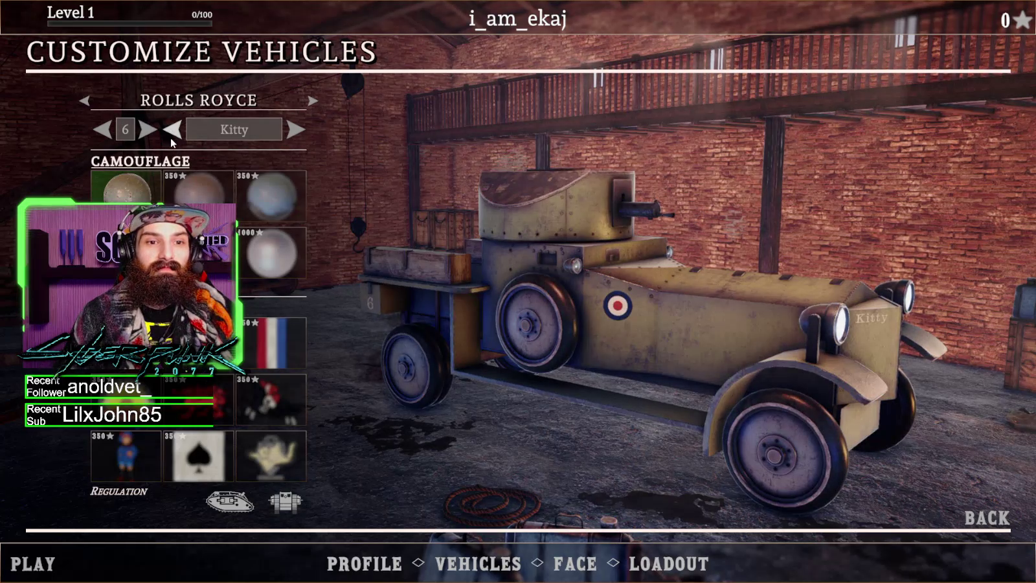
pyautogui.click(288, 134)
pyautogui.click(289, 134)
pyautogui.click(289, 134)
pyautogui.click(287, 134)
pyautogui.click(172, 129)
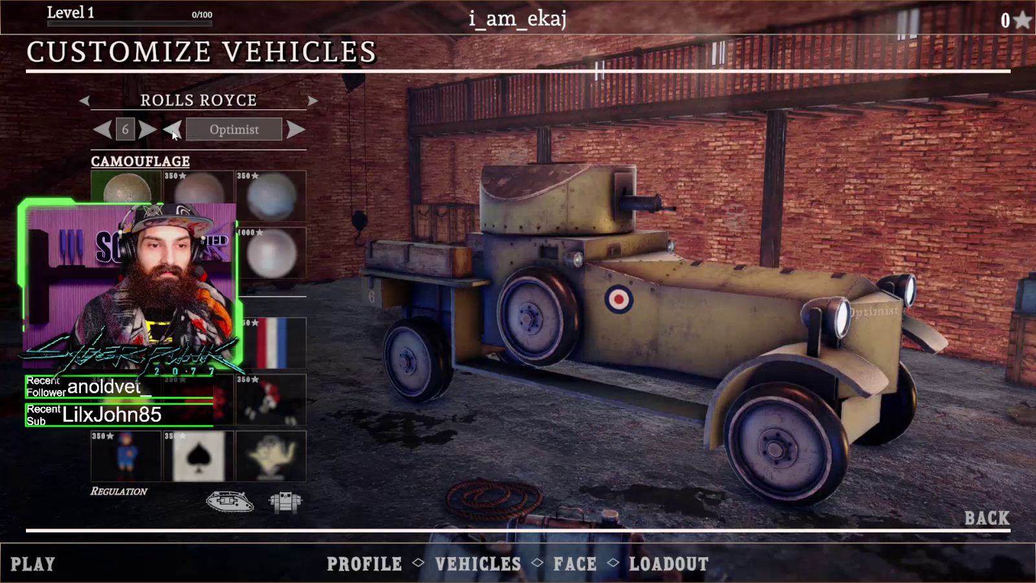
pyautogui.click(173, 130)
pyautogui.click(103, 129)
pyautogui.click(103, 130)
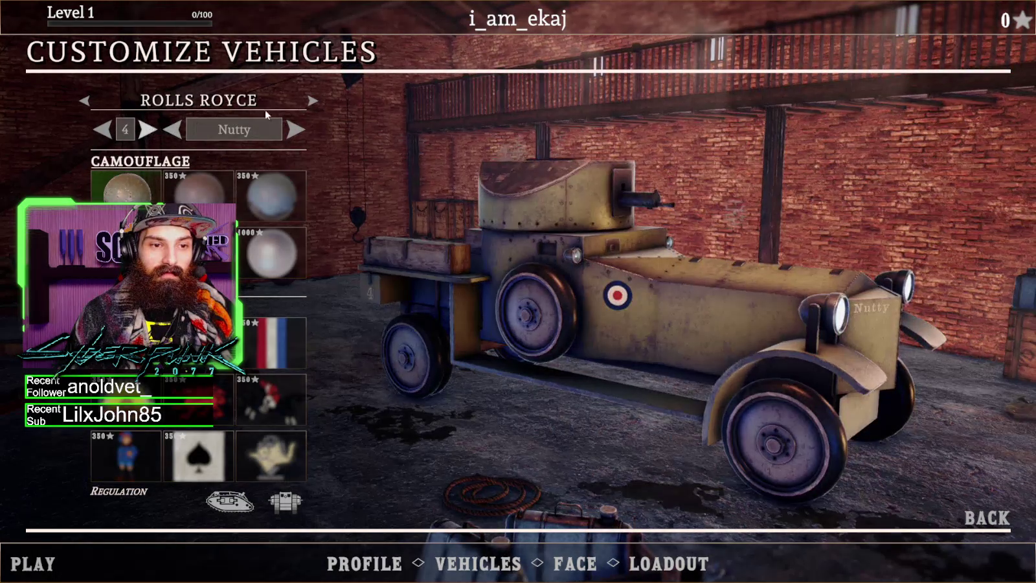
# Step: Rename the Saint-Chamond 'Napoleon'
pyautogui.click(312, 102)
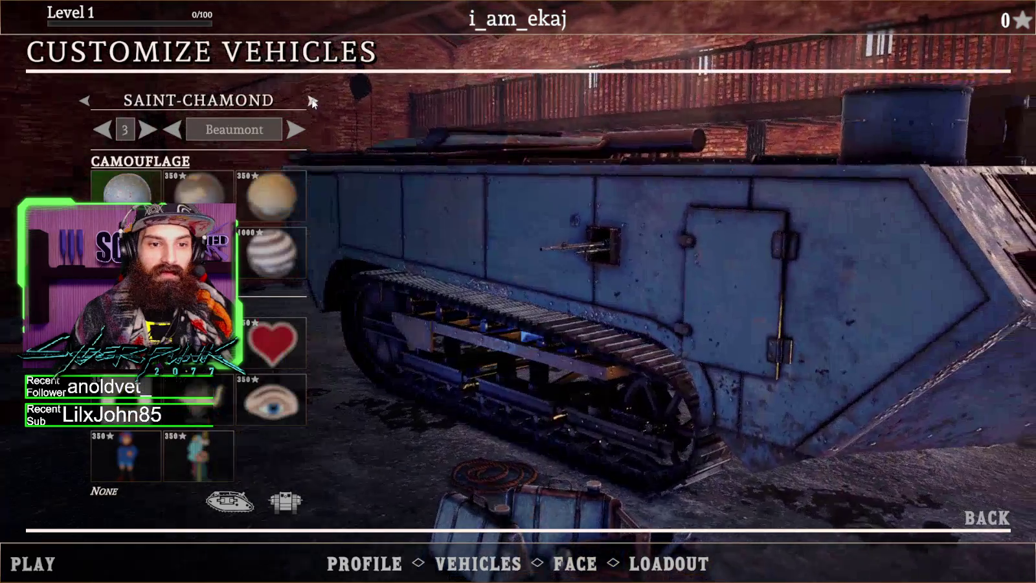
pyautogui.click(296, 131)
pyautogui.click(297, 131)
pyautogui.click(297, 131)
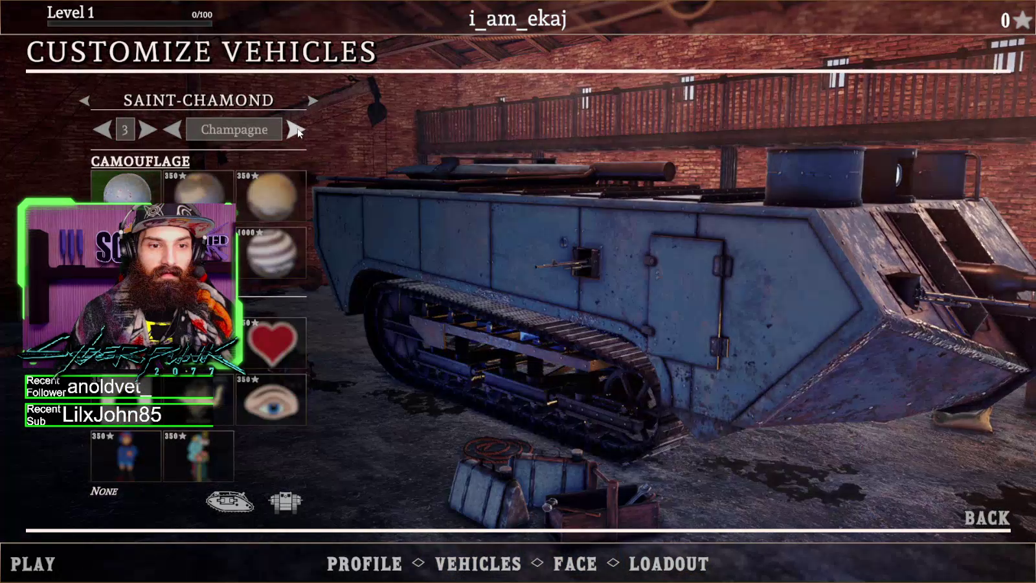
pyautogui.click(181, 130)
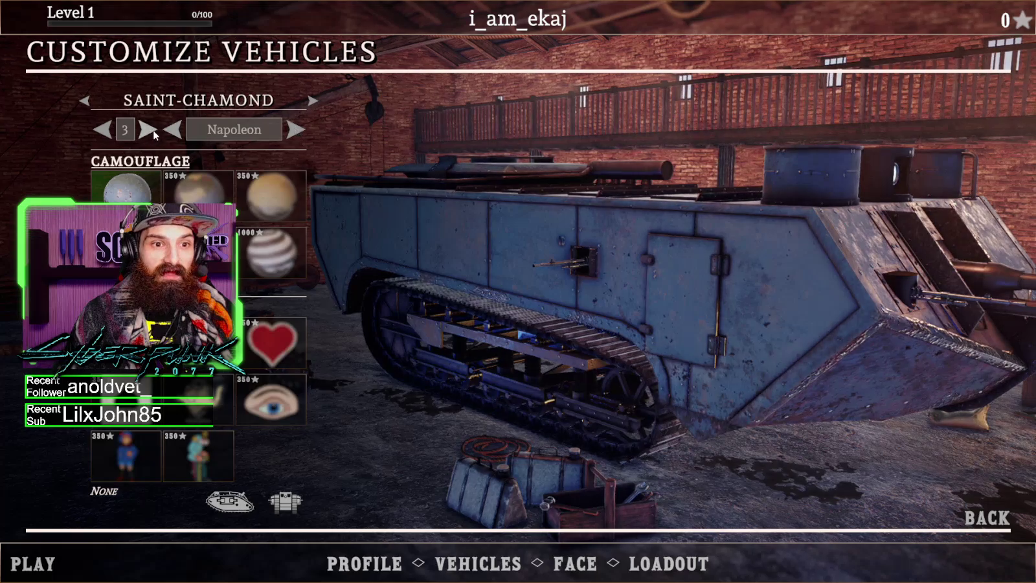
# Step: Name the Schneider CA1 'Napoleon' with number 69, then return to the Panzer A7V
pyautogui.click(313, 101)
pyautogui.click(298, 135)
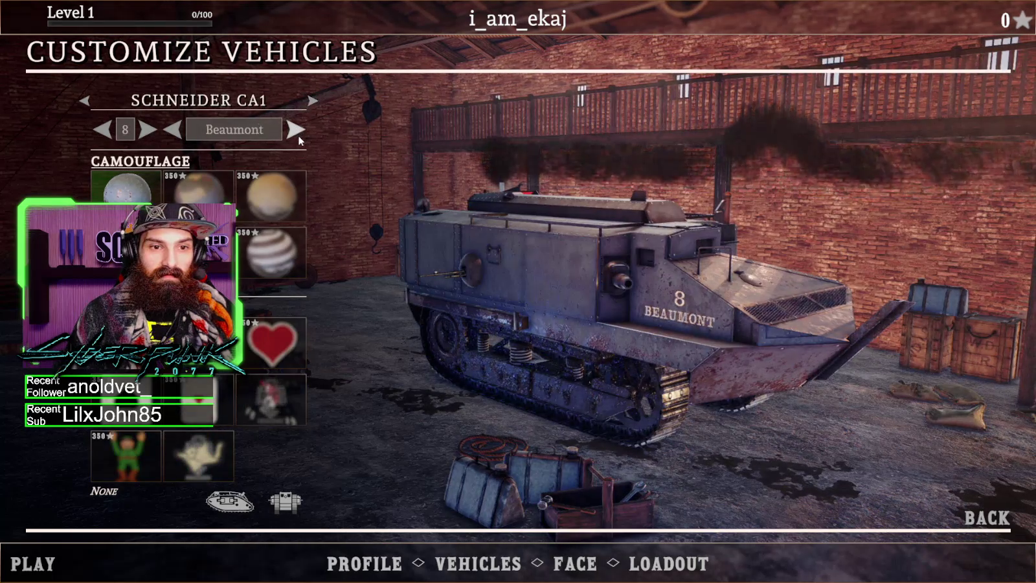
pyautogui.click(298, 134)
pyautogui.click(298, 134)
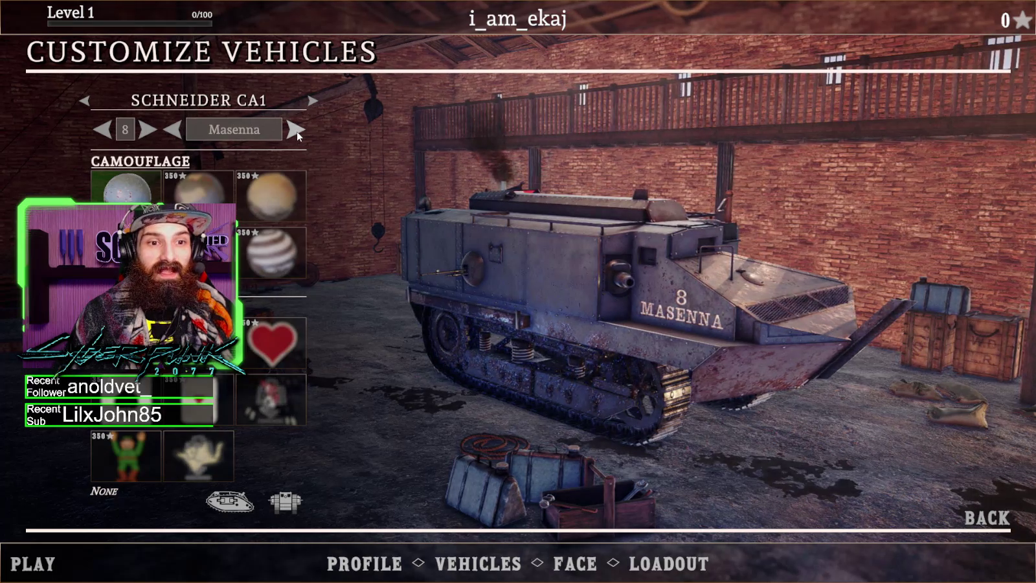
pyautogui.click(296, 131)
pyautogui.click(296, 131)
pyautogui.click(301, 130)
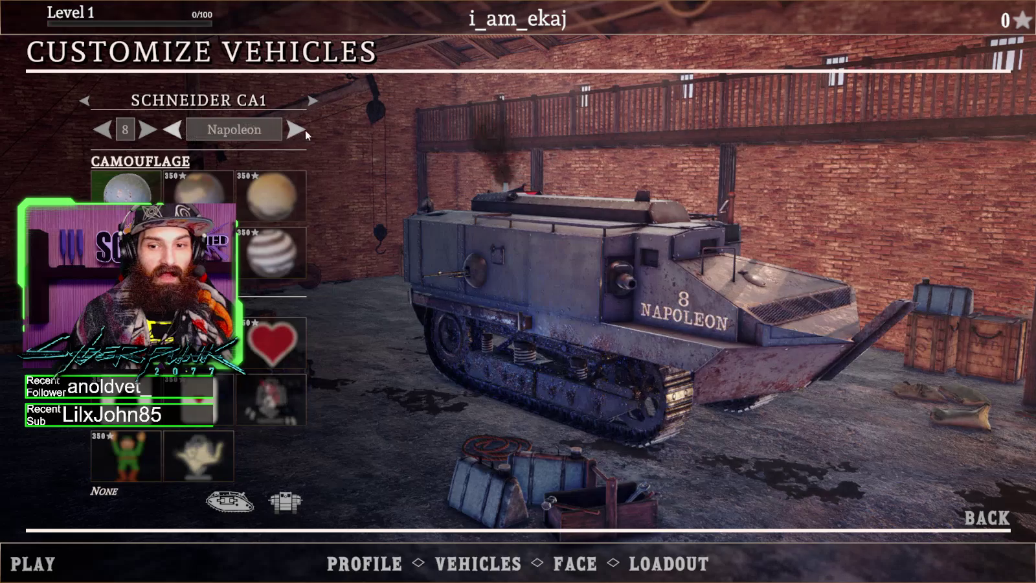
pyautogui.click(150, 129)
pyautogui.click(151, 128)
pyautogui.click(151, 129)
pyautogui.click(151, 129)
pyautogui.click(151, 129)
pyautogui.click(151, 128)
pyautogui.click(151, 129)
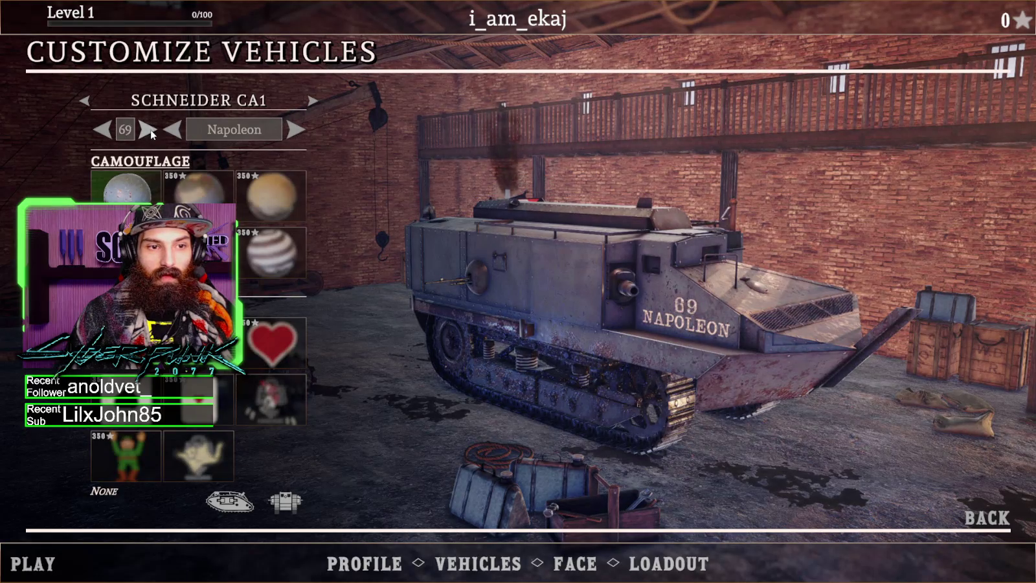
pyautogui.click(104, 130)
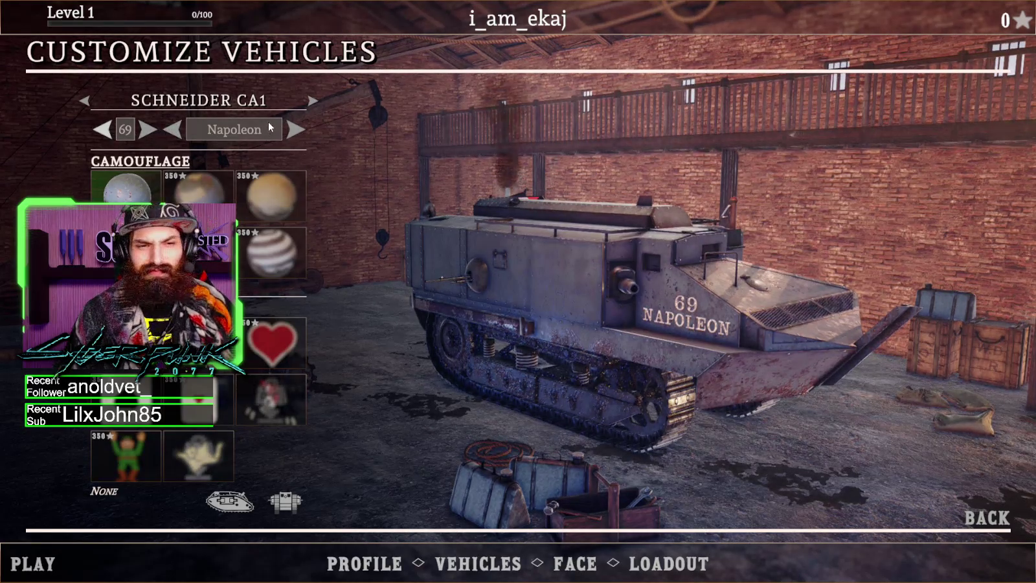
pyautogui.click(315, 102)
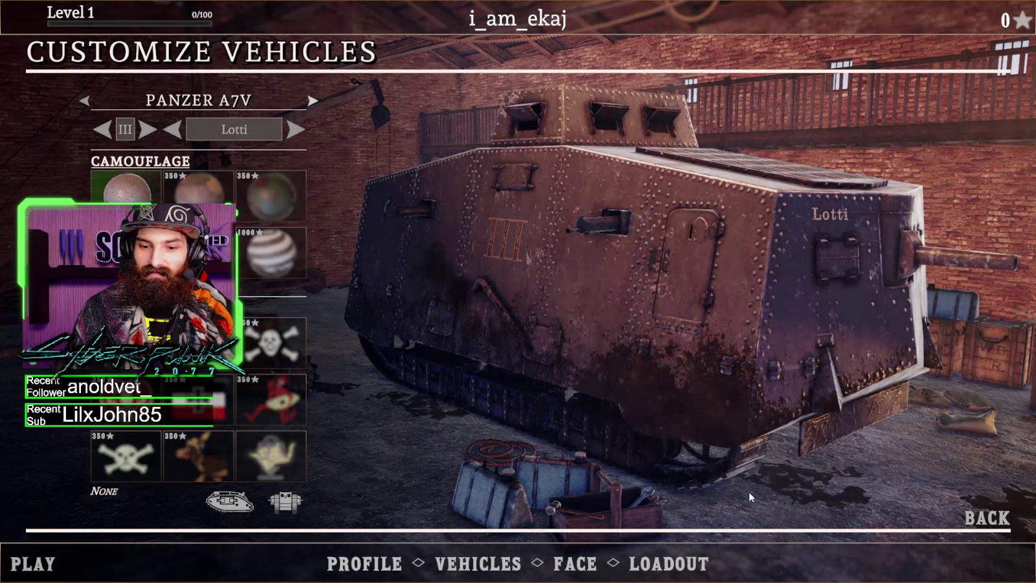
# Step: On the FACE tab, cycle the officer's head to the Thomas Baker preset with Fancy Green eyes
pyautogui.click(577, 565)
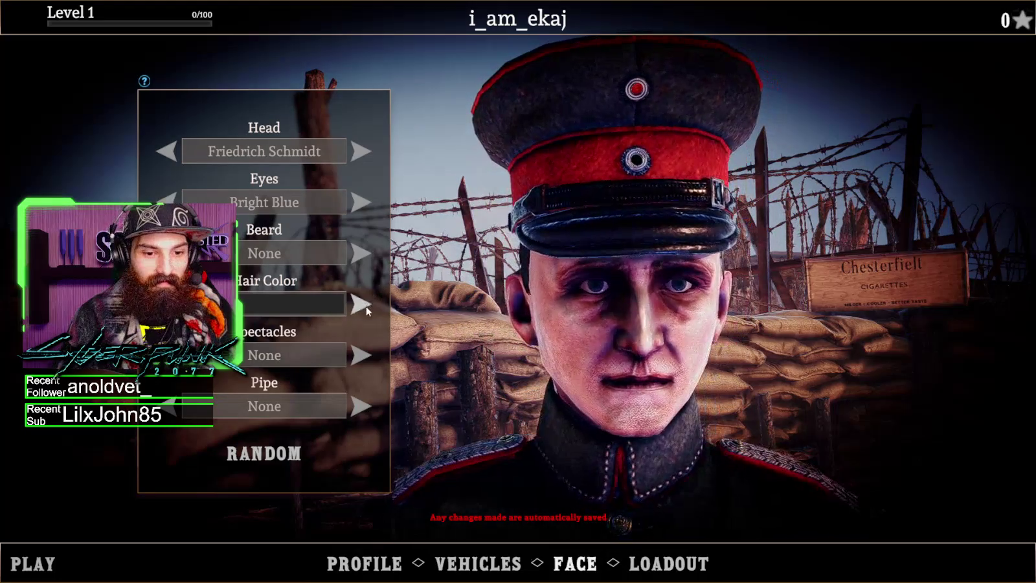
pyautogui.click(366, 153)
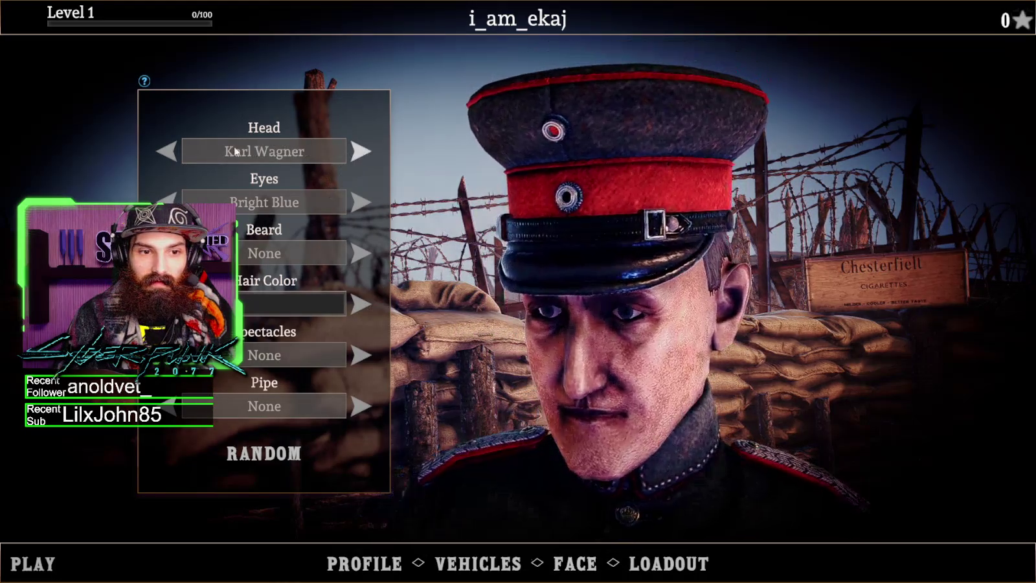
pyautogui.click(363, 157)
pyautogui.click(363, 157)
pyautogui.click(363, 156)
pyautogui.click(363, 156)
pyautogui.click(364, 157)
pyautogui.click(363, 157)
pyautogui.click(364, 157)
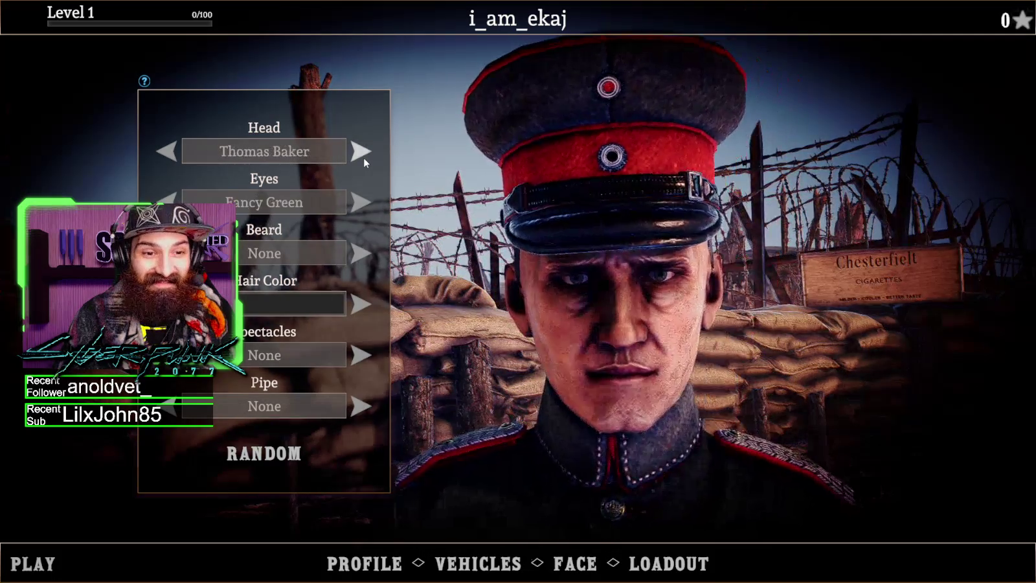